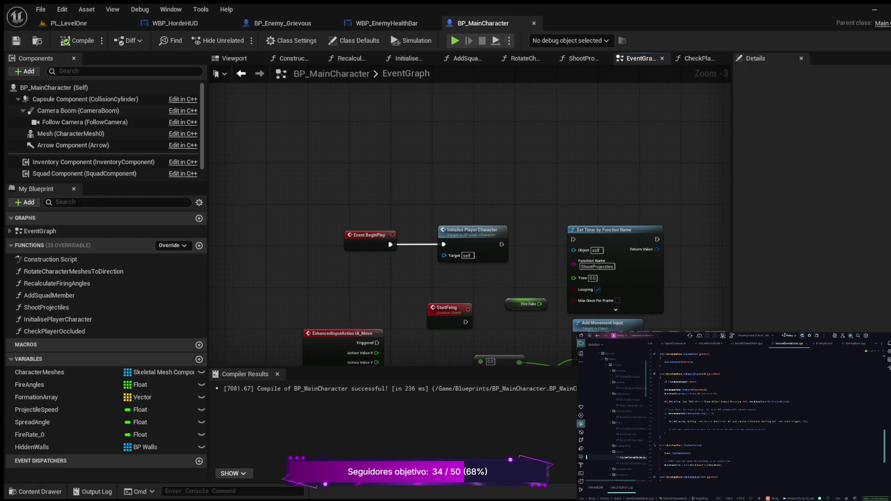
Switch from the BP_MainCharacter event graph to the PL_LevelOne level viewport.
left_click(68, 24)
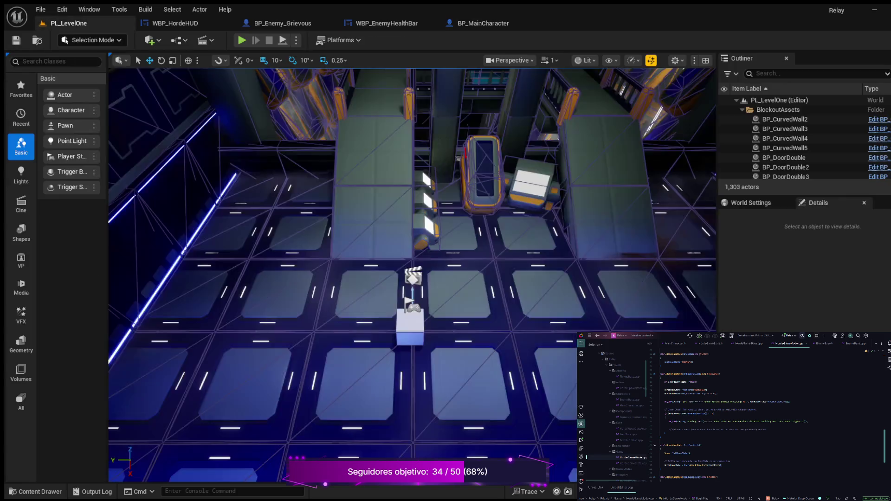
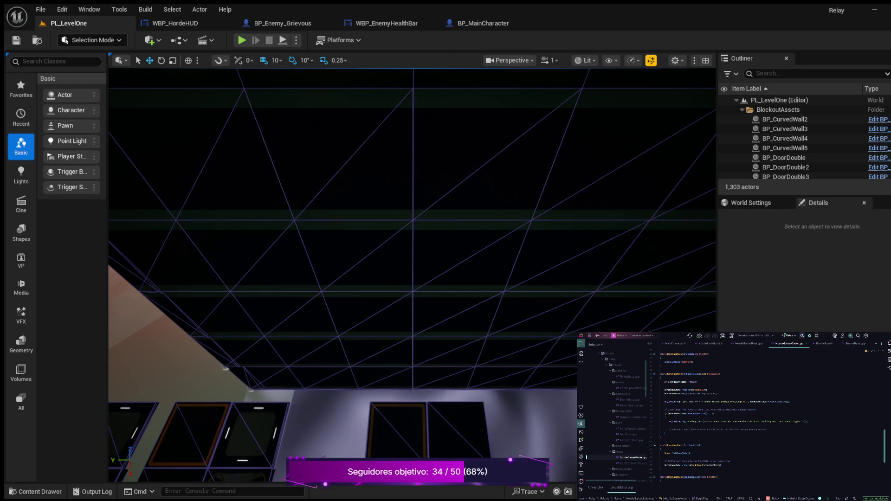
Bring up BP_MainCharacter's EventGraph and pan to the StopShooting and Pause Timer nodes.
left_click(483, 23)
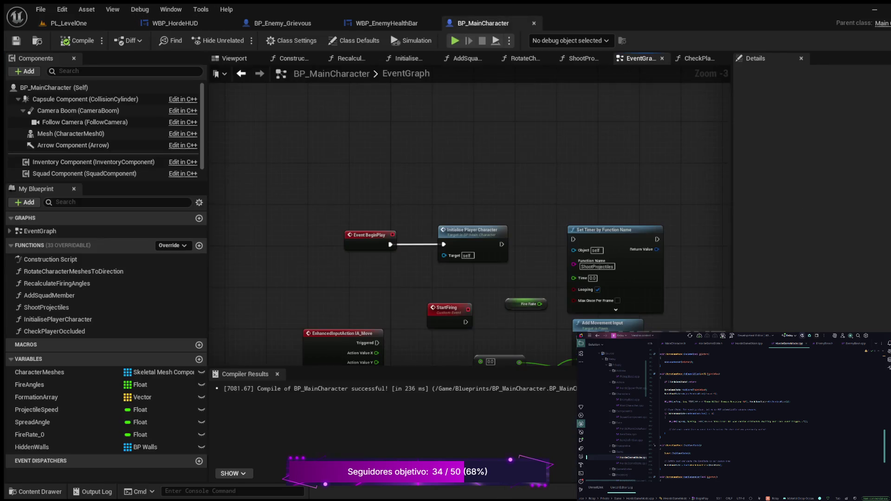
mouse_move(348, 308)
left_mouse_down()
mouse_move(348, 259)
mouse_move(389, 173)
mouse_move(449, 213)
left_mouse_up()
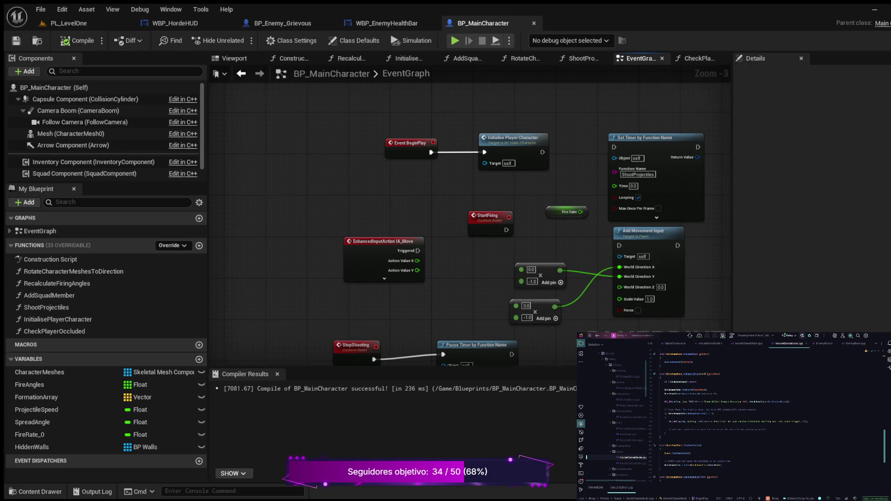
scroll(448, 217, "up", 2)
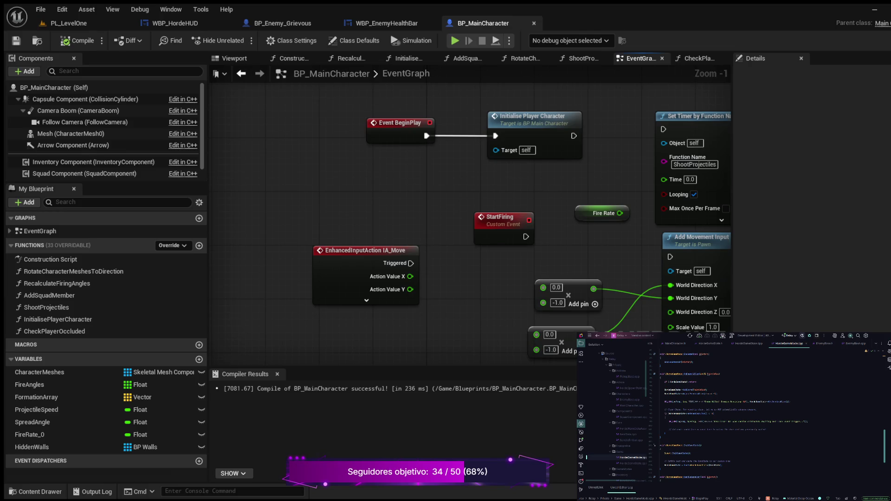
Move the IA_Move, StartFiring and multiply nodes down, then add an Event TriggerShootProjectiles node.
mouse_move(290, 200)
left_mouse_down()
mouse_move(467, 358)
mouse_move(580, 360)
left_mouse_up()
left_click_drag(366, 250, 360, 271)
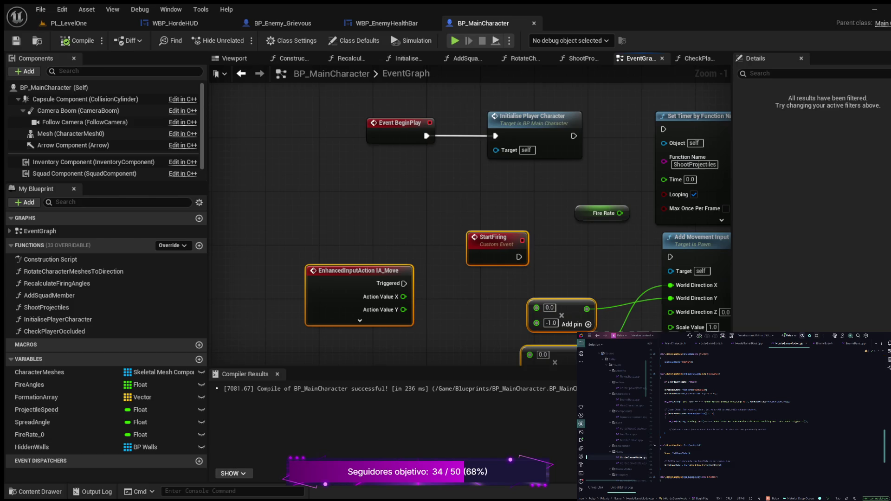
key("Escape")
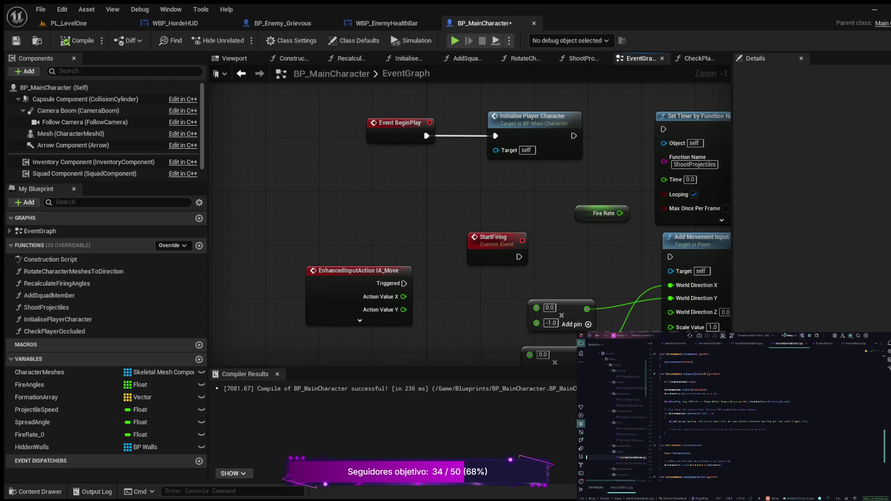
key("ctrl+v")
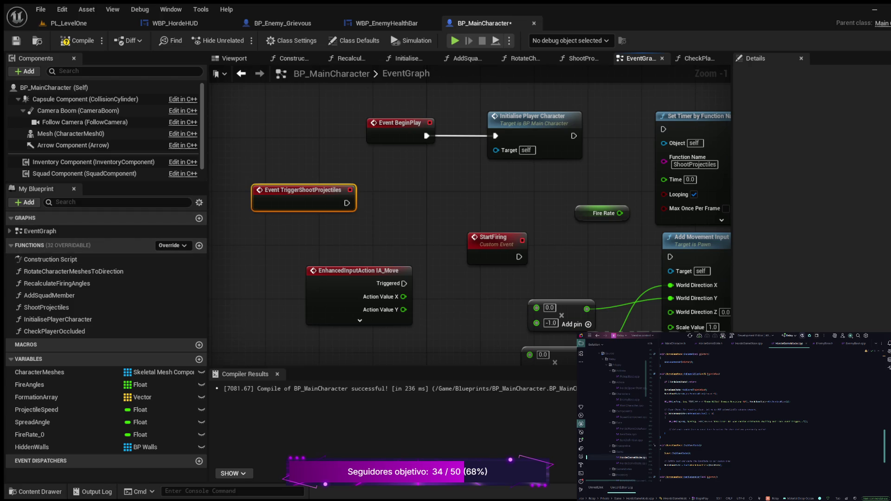
Wire Event TriggerShootProjectiles to Shoot Projectiles, return to PL_LevelOne and launch Play-in-Editor.
mouse_move(346, 203)
left_mouse_down()
mouse_move(401, 204)
mouse_move(410, 182)
left_mouse_up()
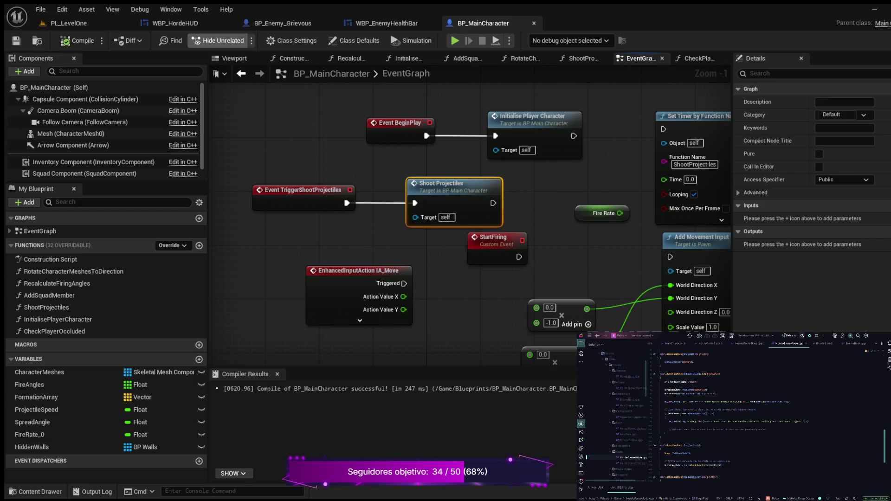
left_click(69, 23)
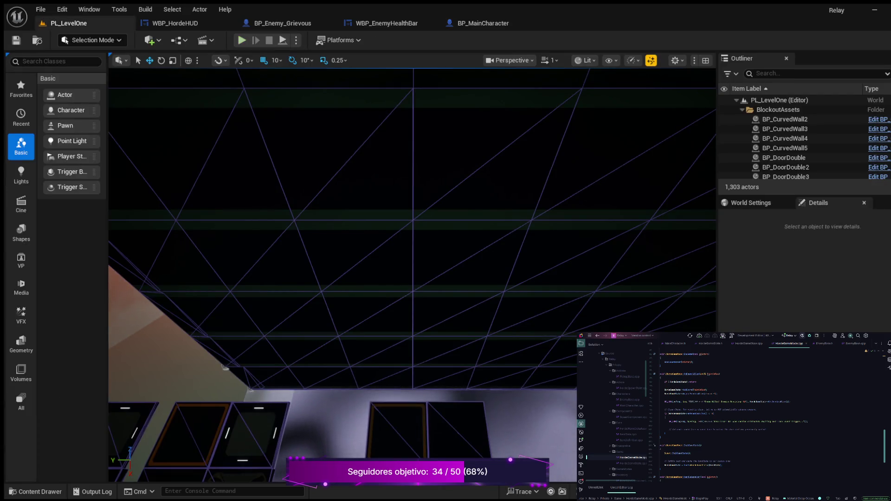
key("alt+p")
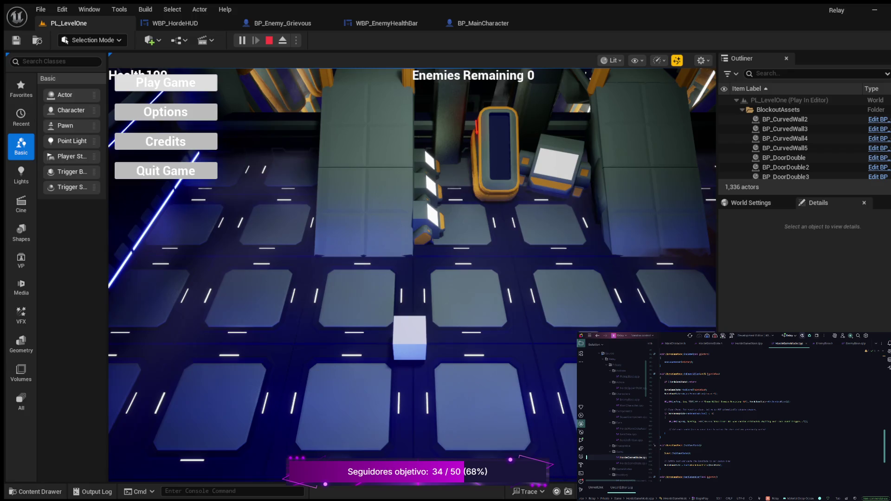
Start the game from its main menu and run the character up the walkway.
left_click(146, 82)
key("a")
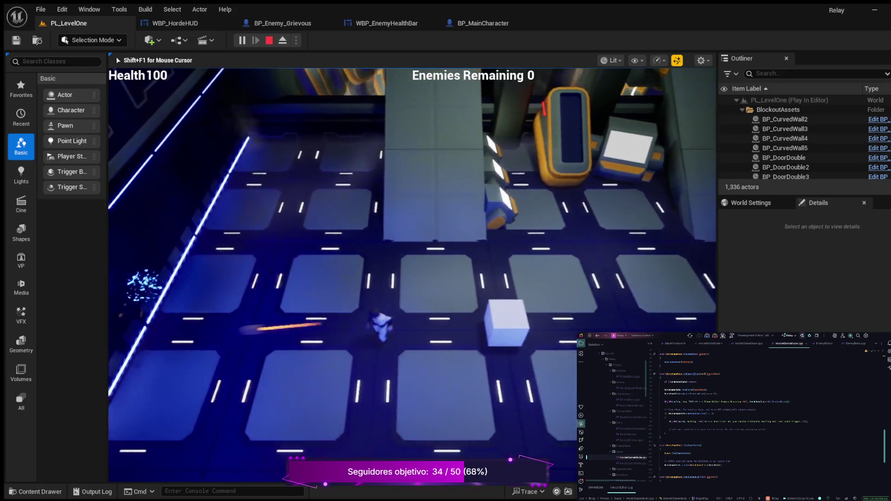
key("s")
key("w")
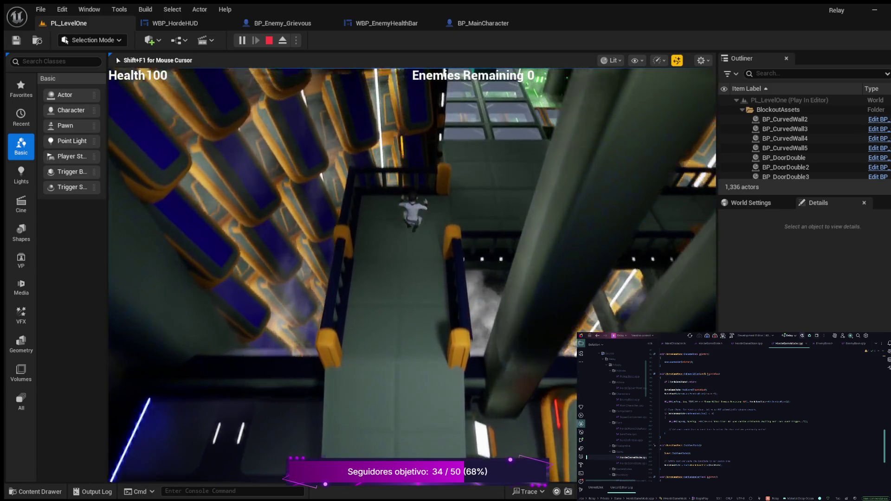
key("a")
key("w")
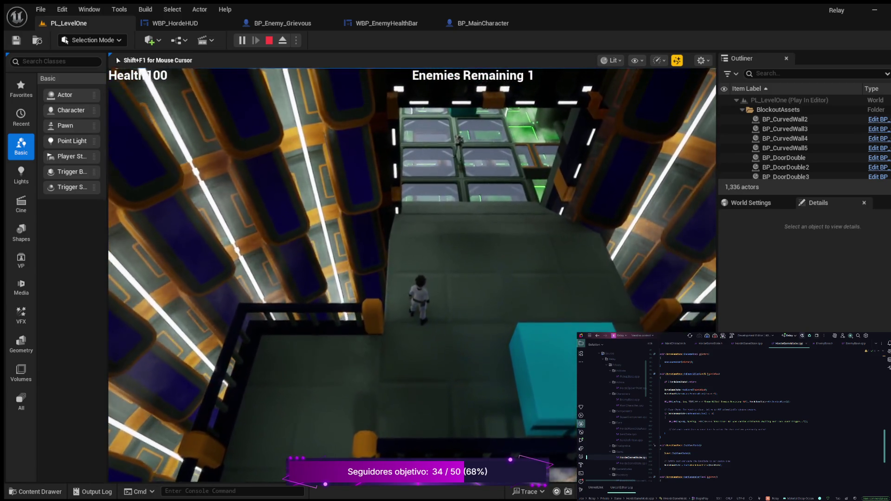
Run through the green room and up the ramp as enemies spawn, then stop the play-test.
key("w")
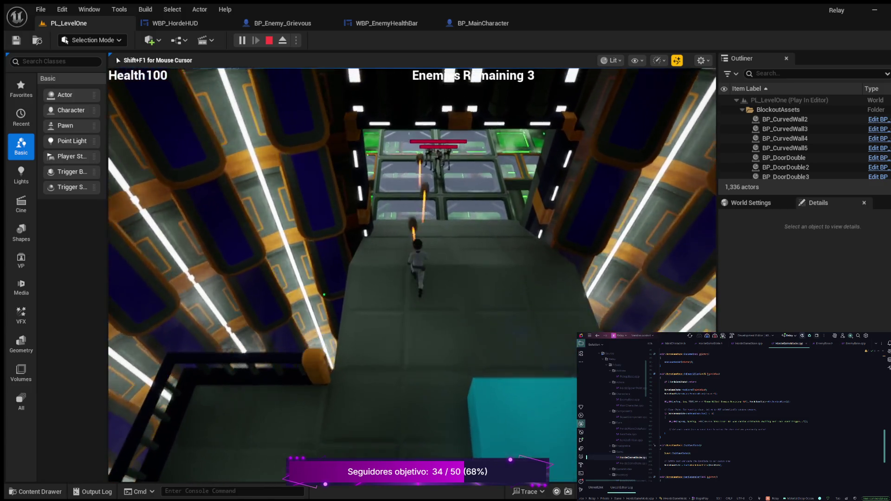
key("w")
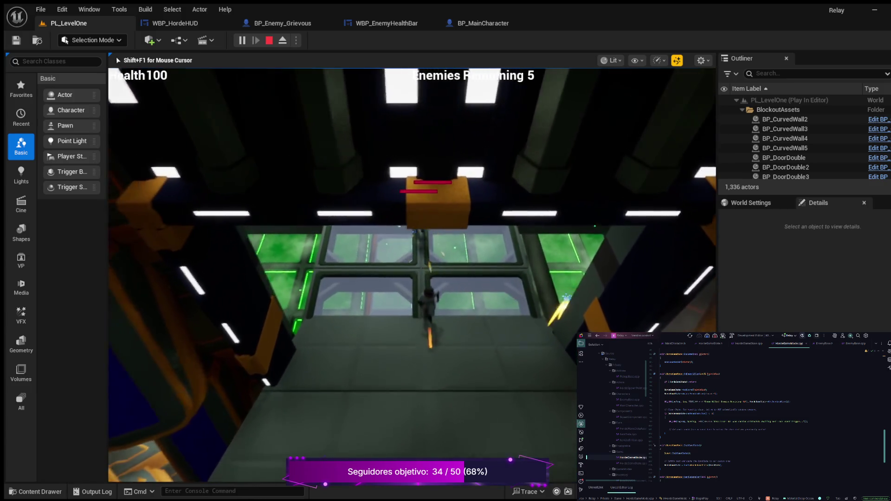
key("w")
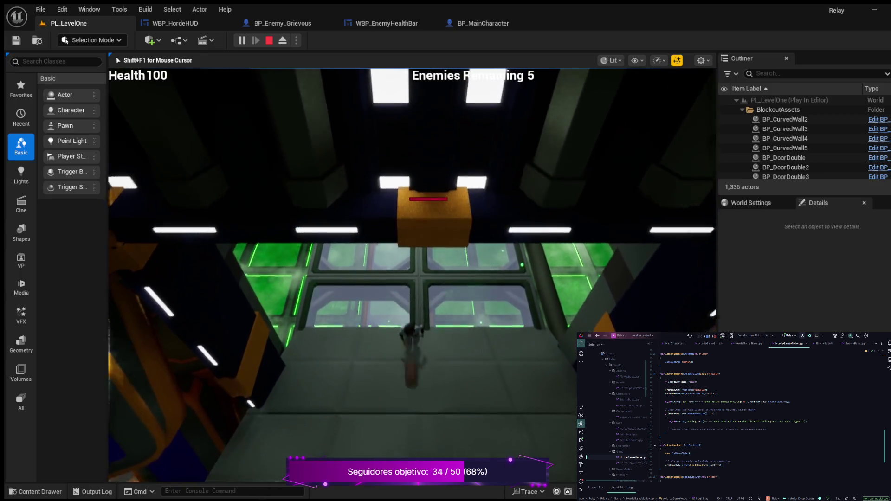
key("w")
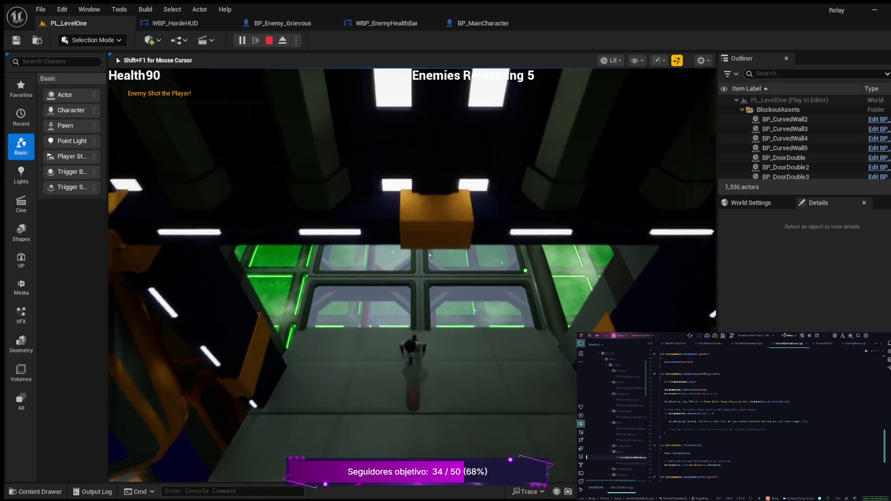
key("w")
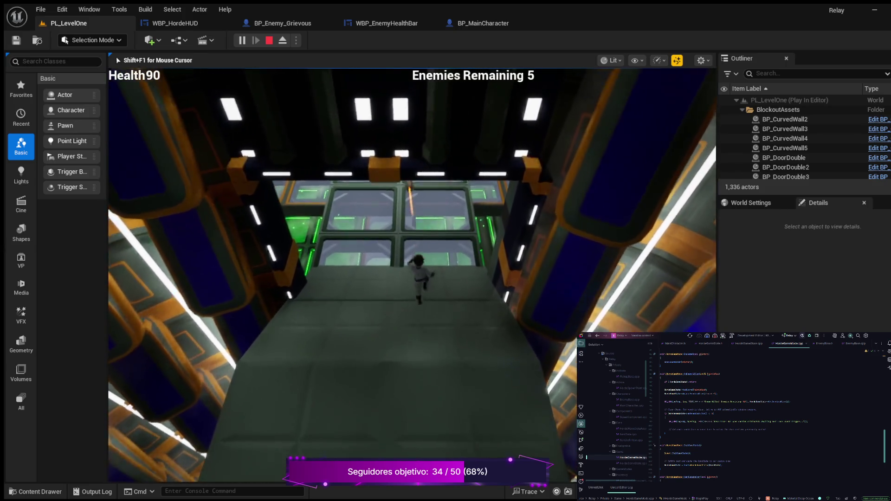
key("w")
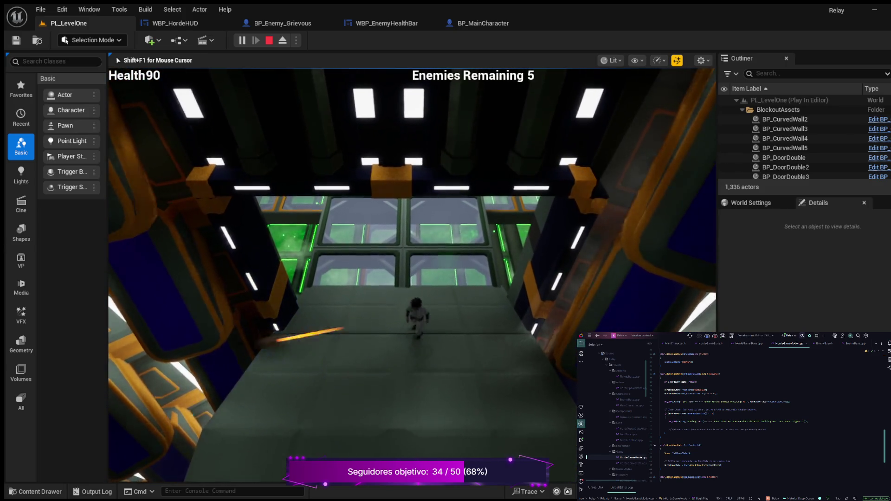
key("w")
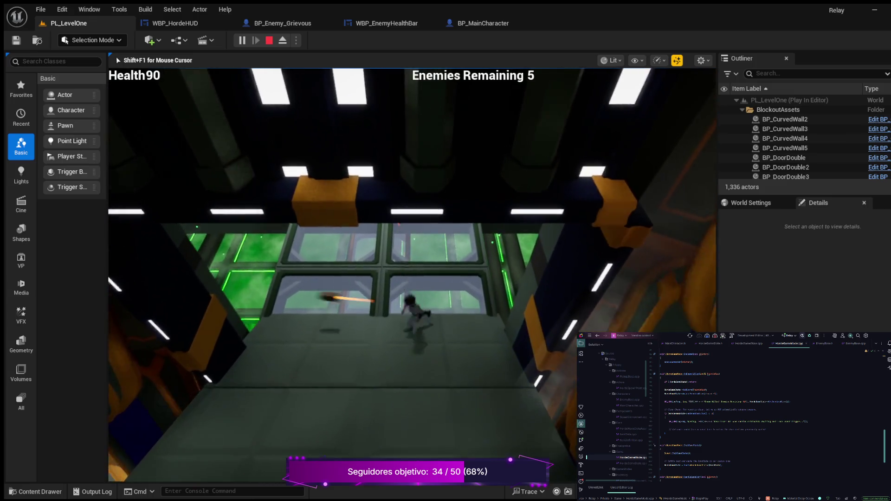
key("w")
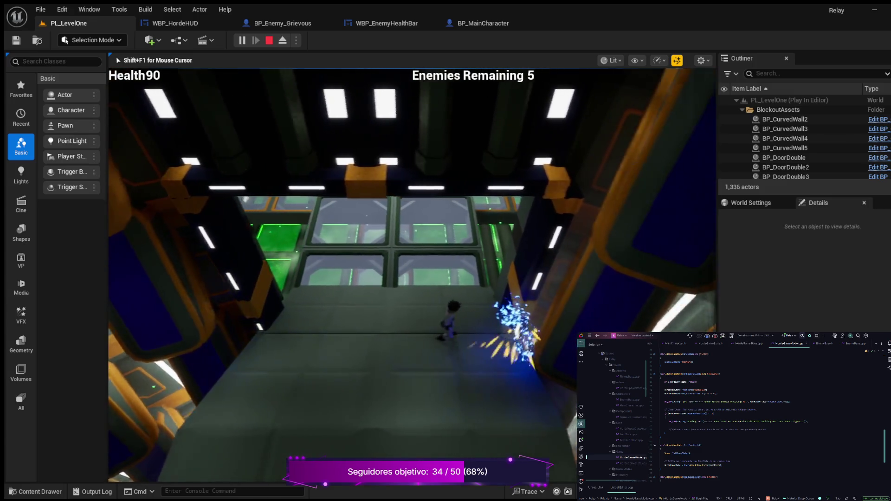
key("Escape")
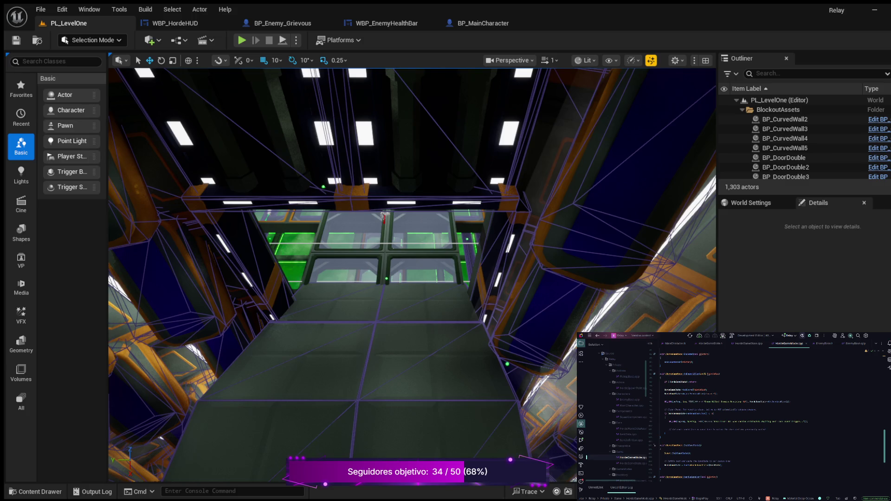
Restart Play-in-Editor, start the game and run the squad onto the raised walkway.
key("alt+p")
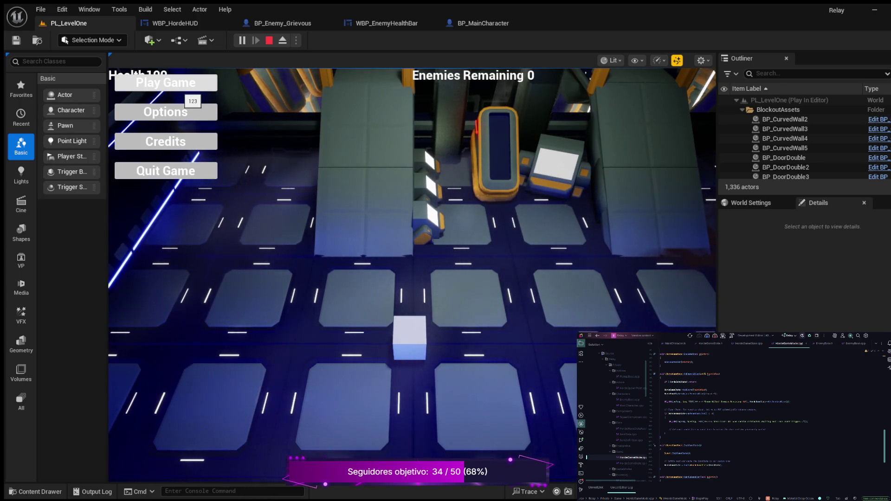
left_click(184, 88)
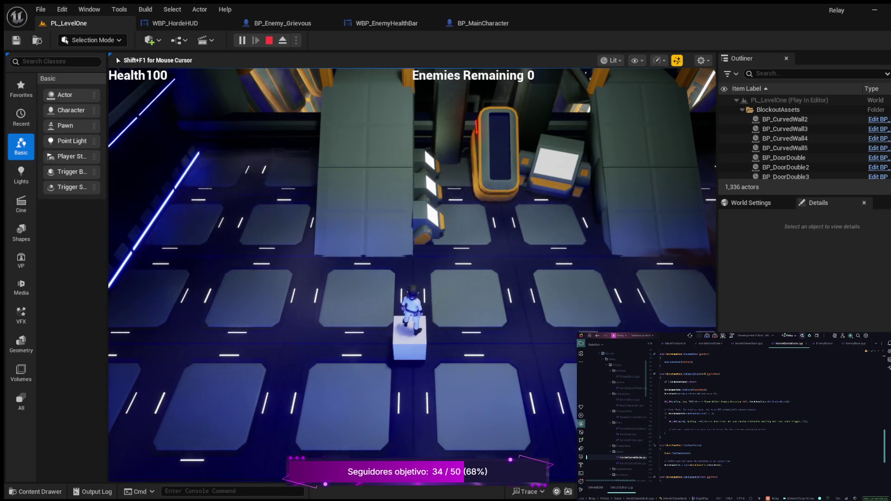
key("a")
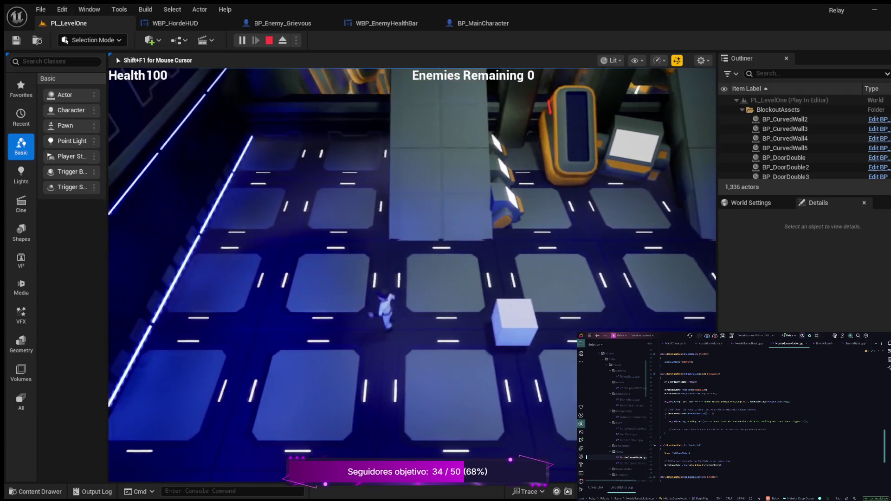
key("s")
key("s")
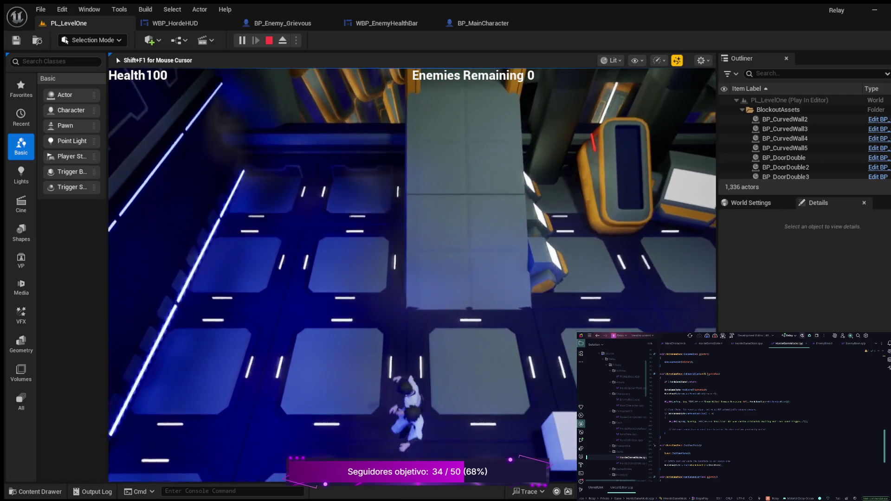
key("w")
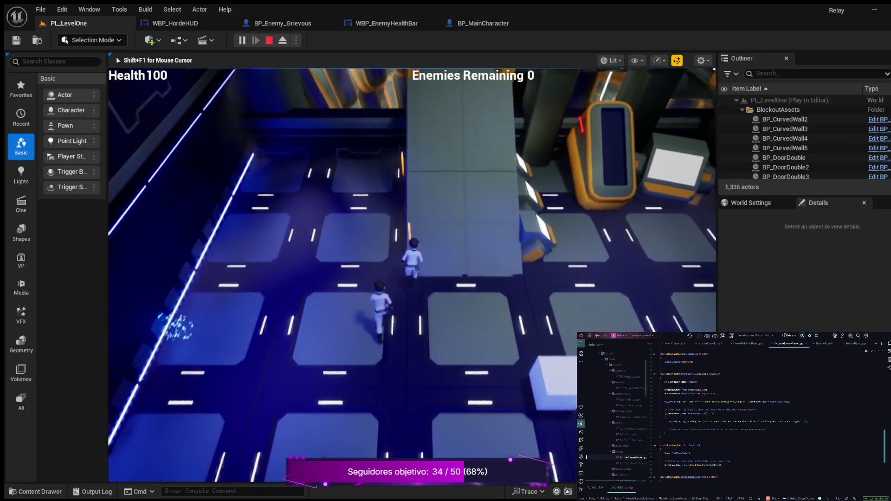
key("w")
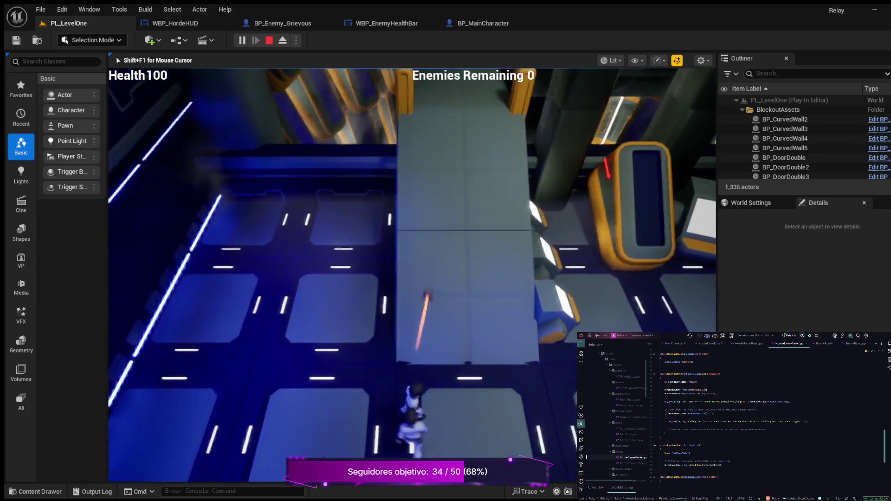
key("w")
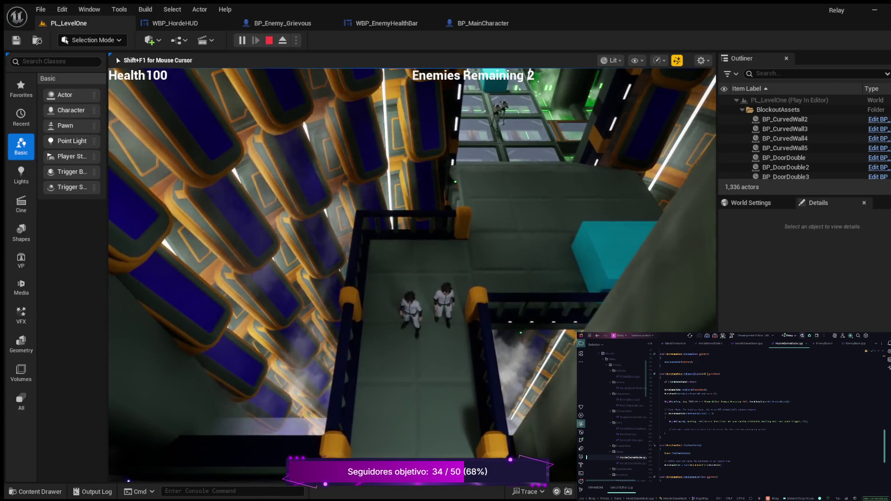
Cross the platform and push up the walkway toward the enemies, backing off from their fire.
key("d")
key("w")
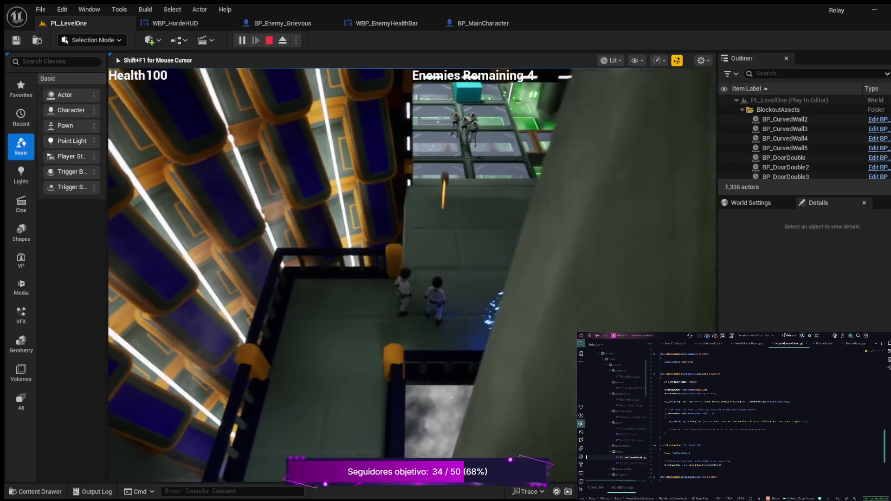
key("w")
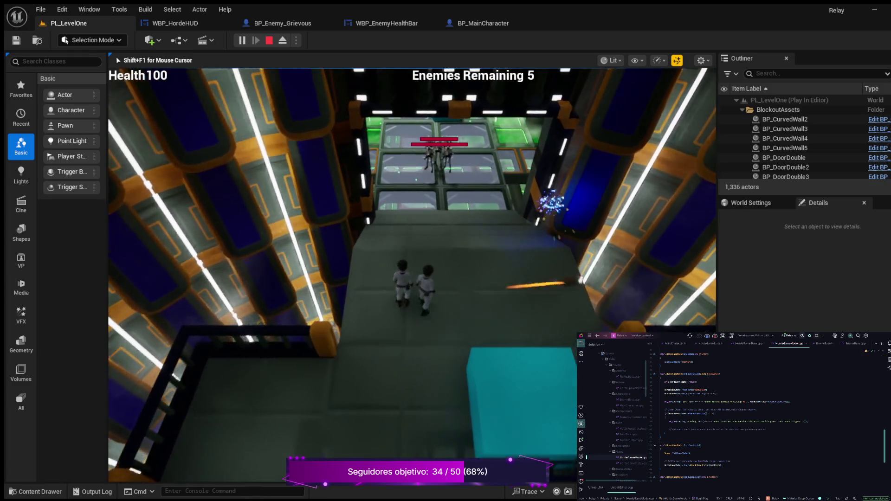
key("s")
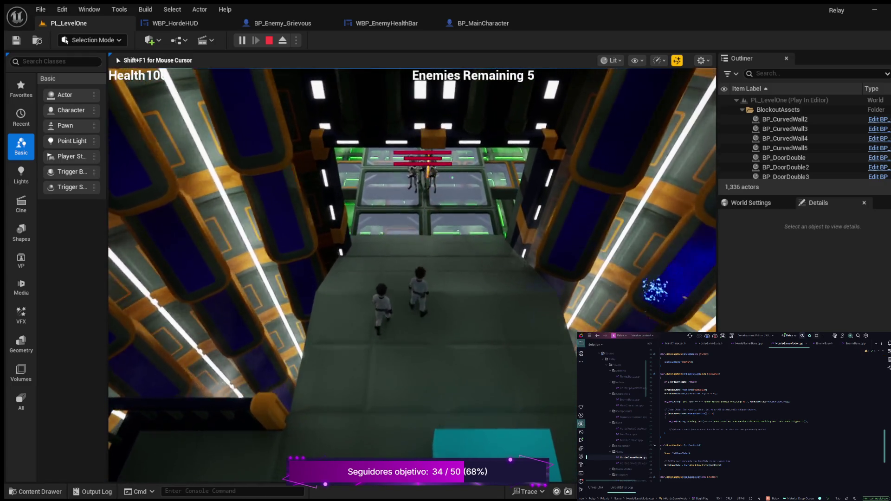
key("s")
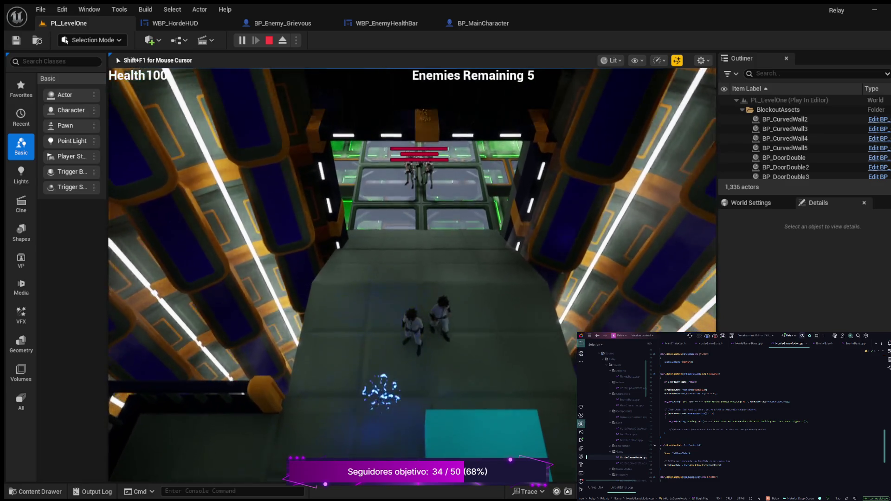
key("w")
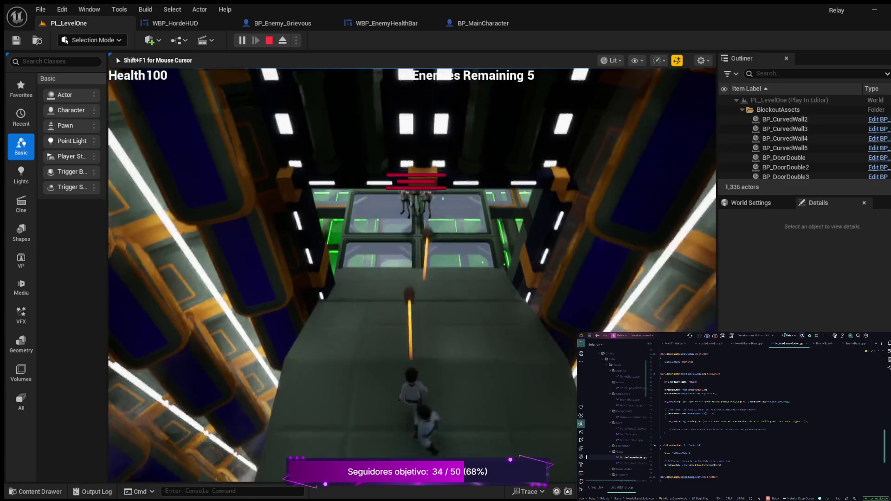
key("s")
key("w")
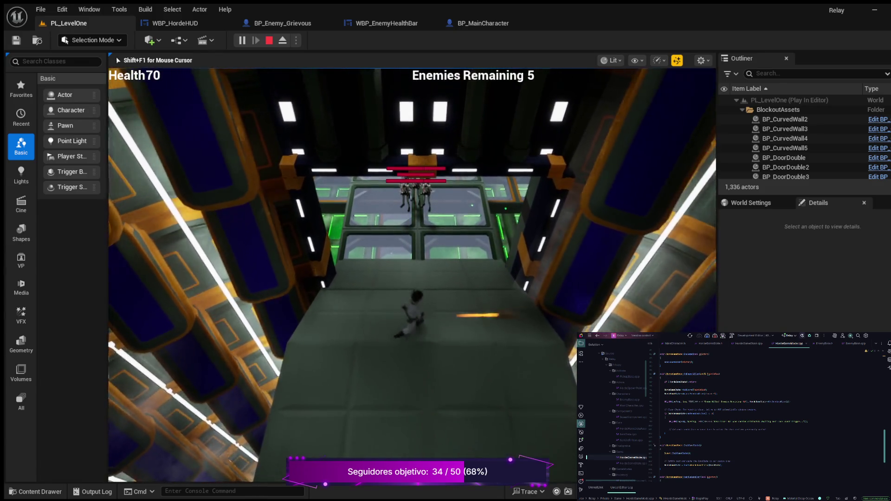
Advance onto the green glass floor past the cyan cube and run across it.
key("w")
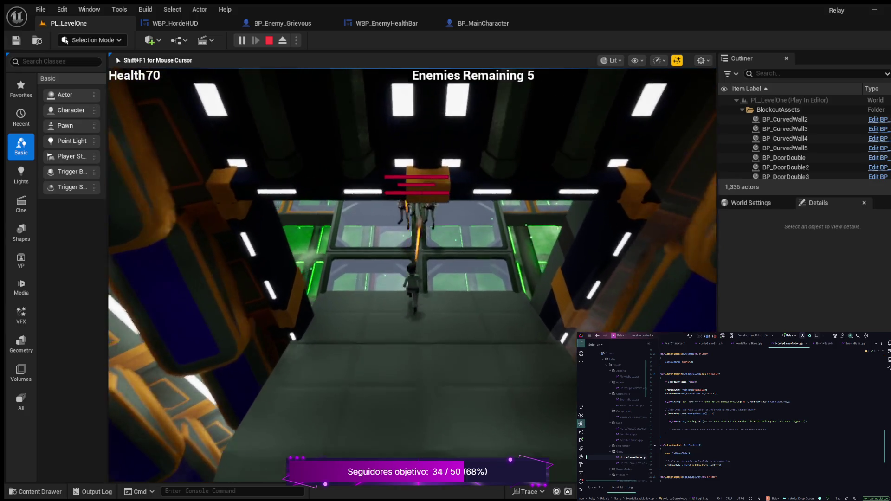
key("w")
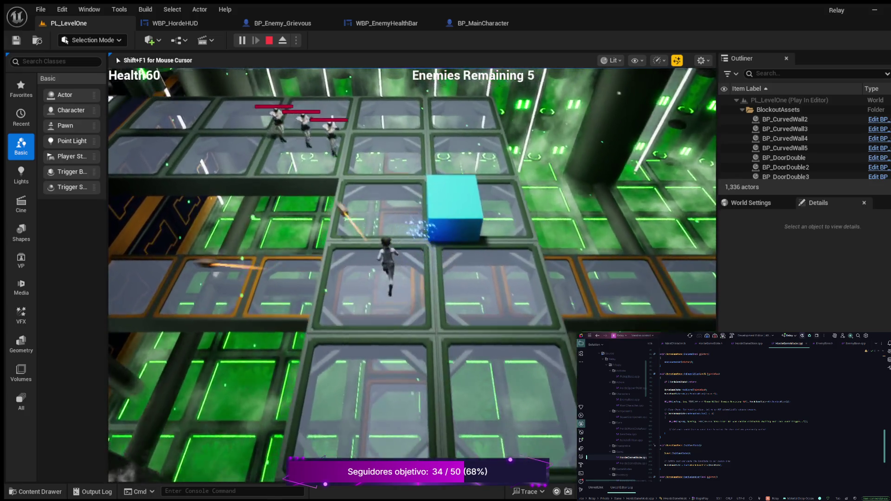
key("w")
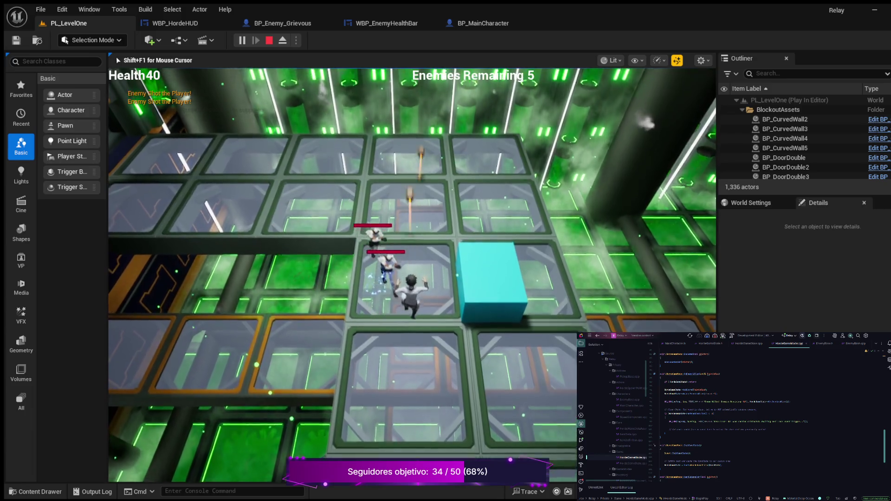
key("w")
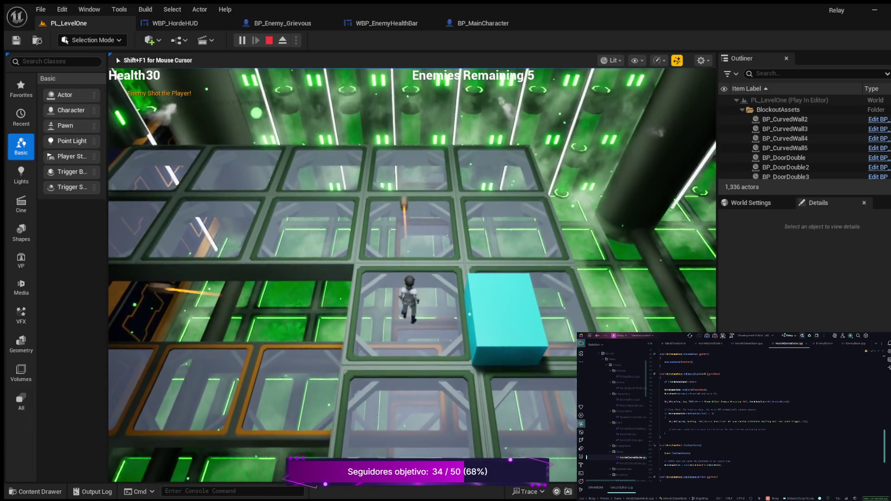
key("w")
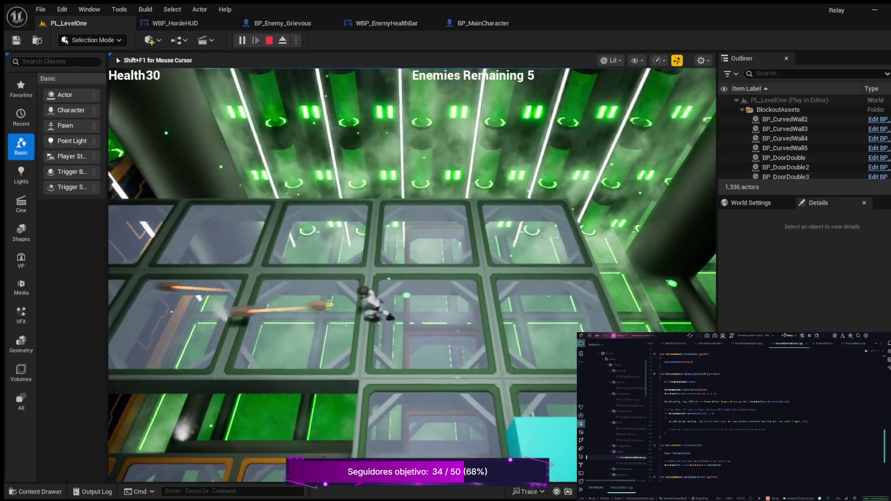
key("w")
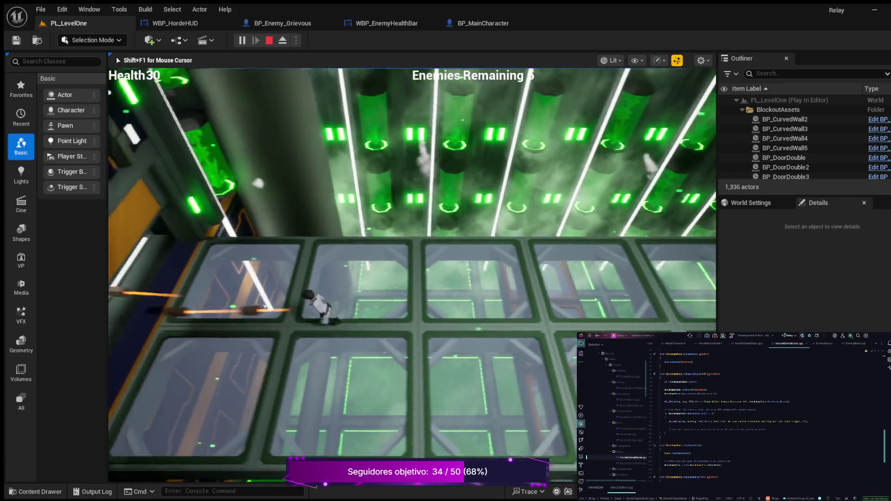
key("w")
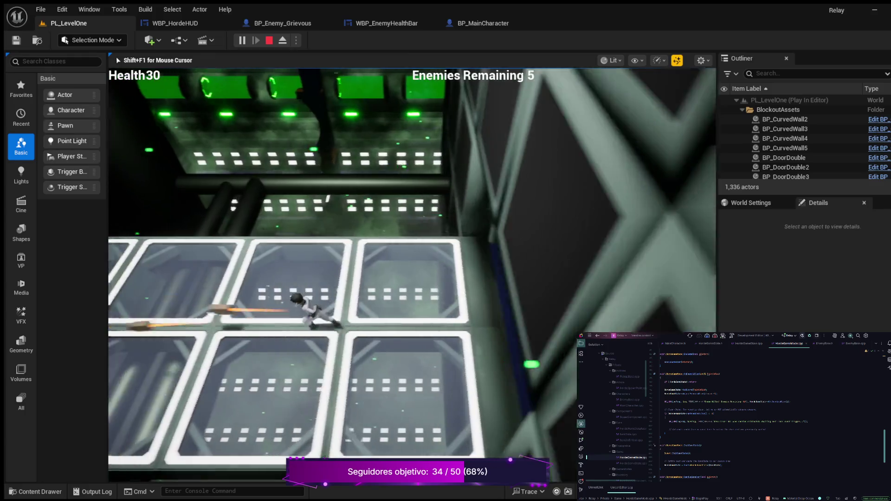
Keep crossing the glass floor under fire, veering to the blue wall and back.
key("w")
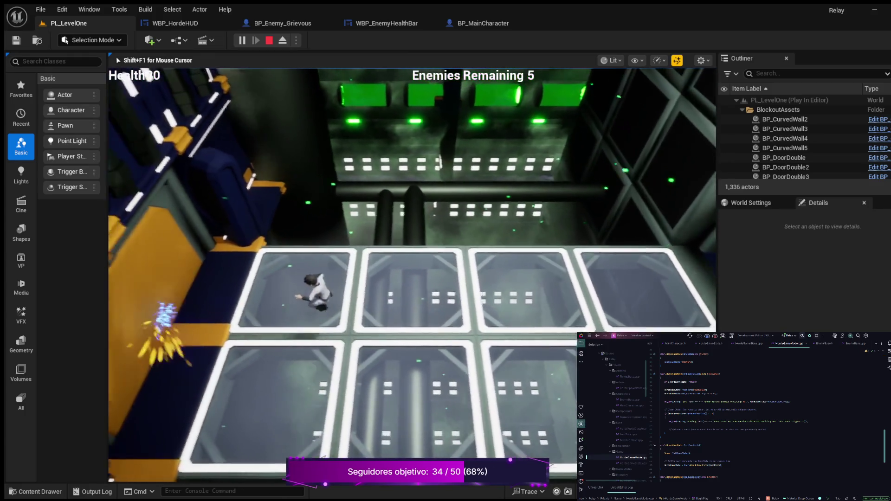
key("w")
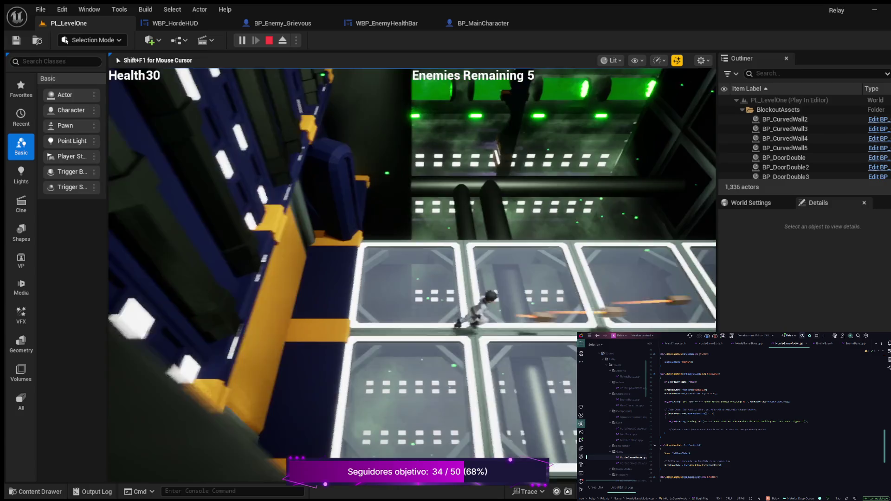
key("w")
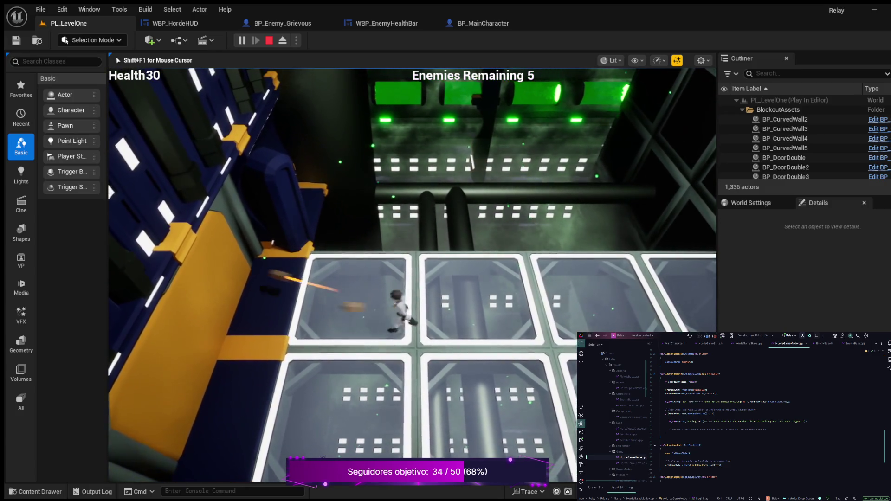
key("w")
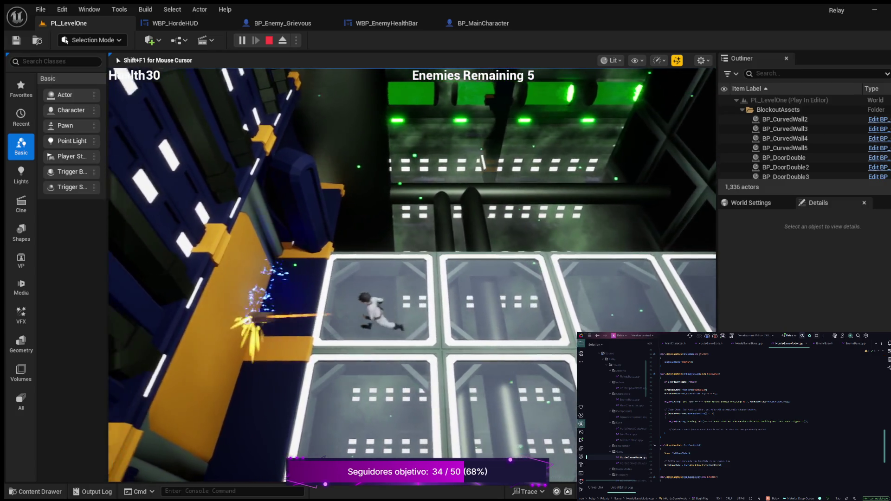
key("w")
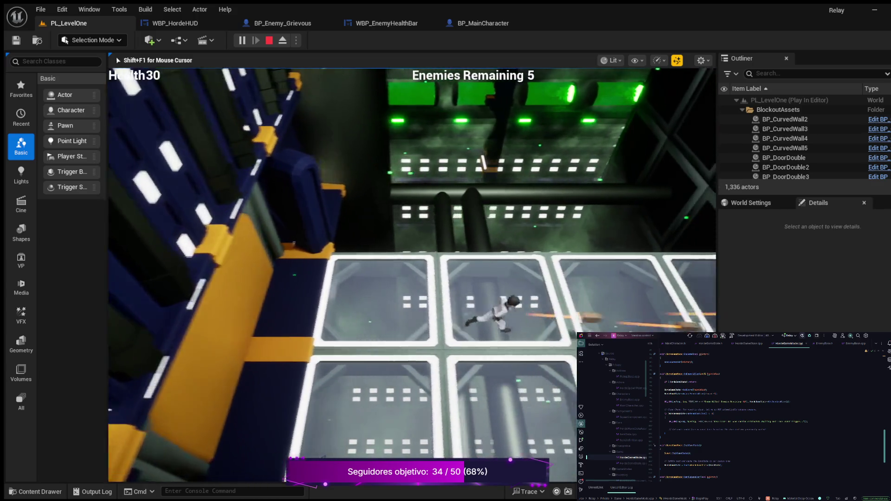
key("w")
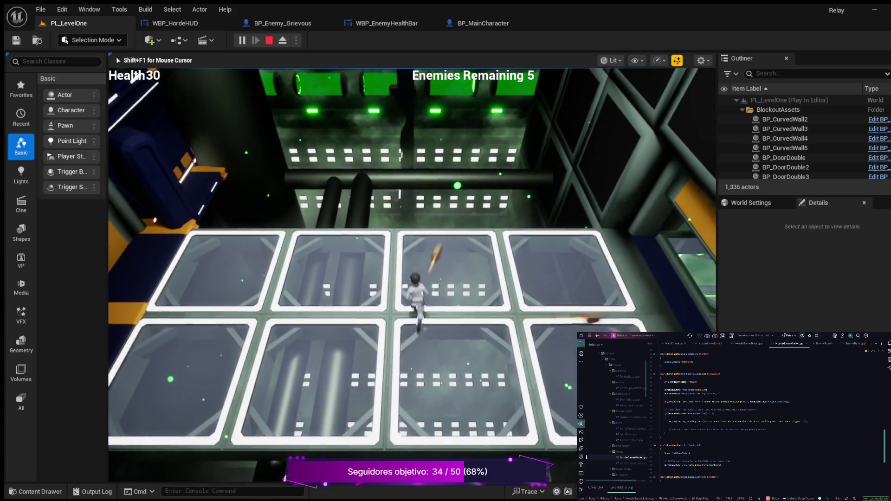
key("w")
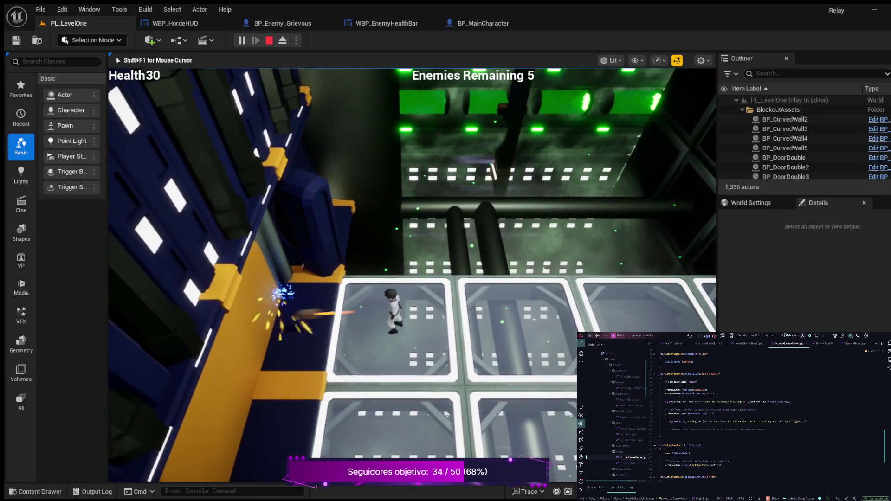
Reach the yellow-trimmed wall edge, briefly free the mouse, then keep moving until Health is 30.
key("a")
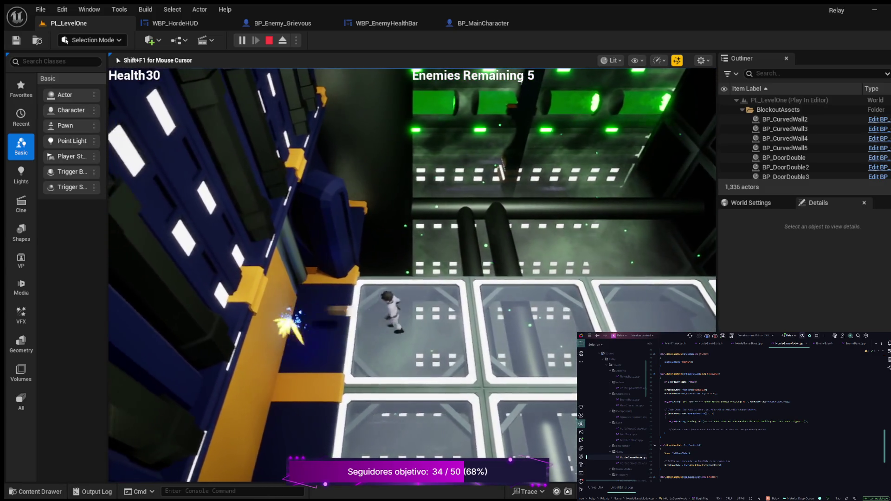
key("d")
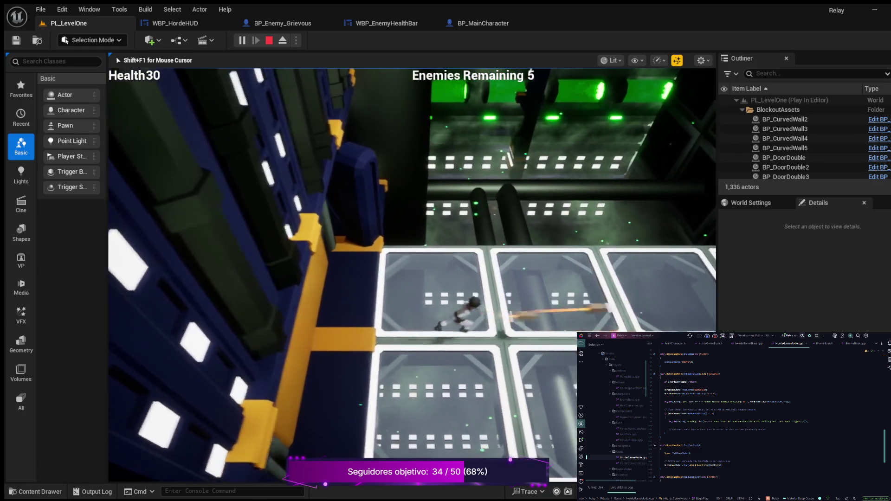
key("s")
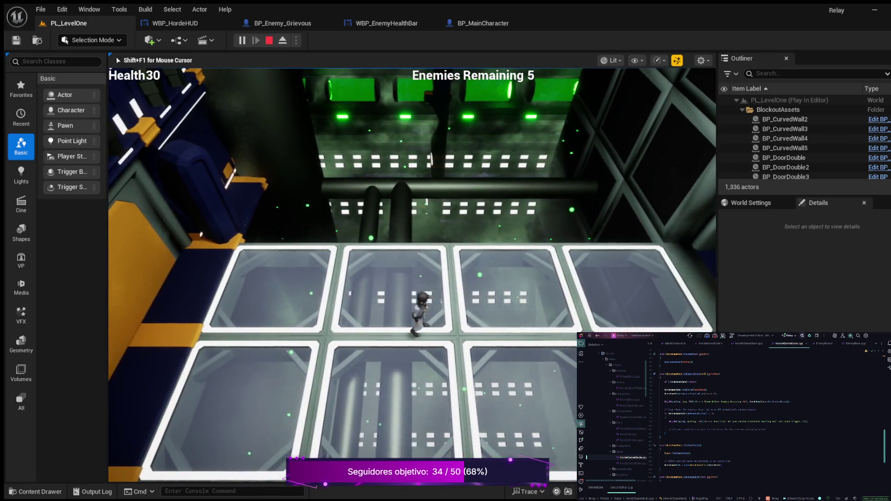
key("shift+F1")
left_click(111, 73)
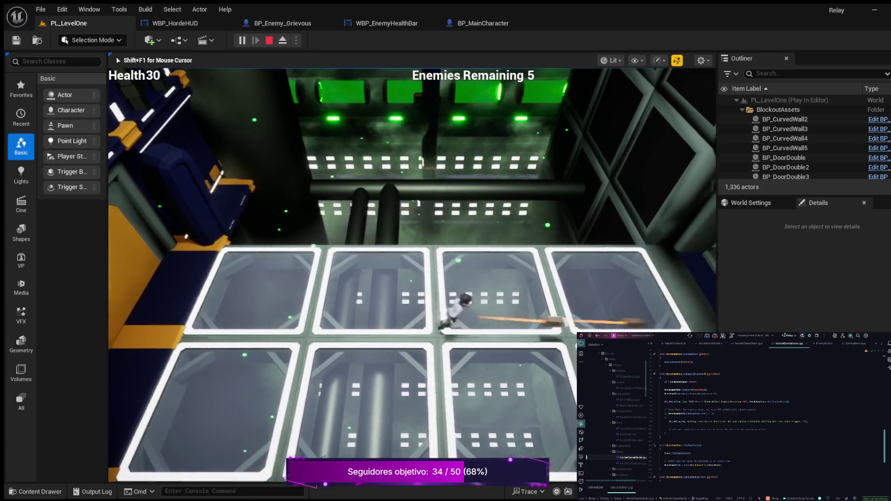
key("w")
key("a")
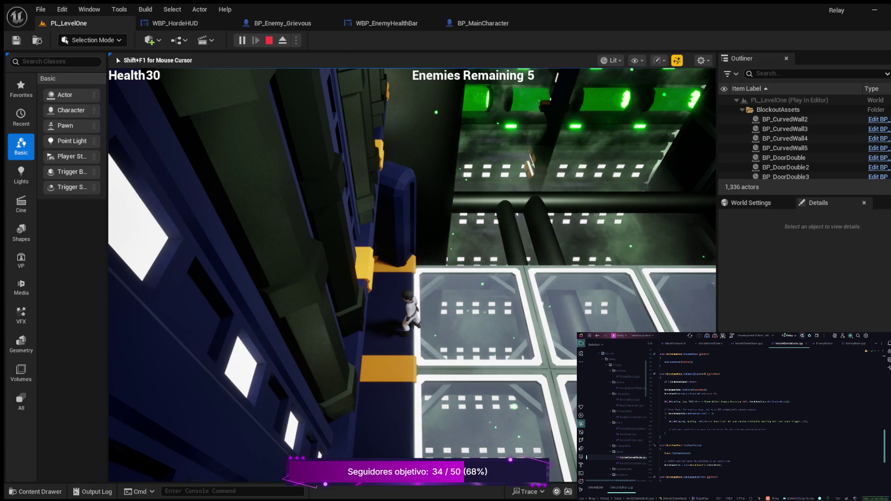
Stop the PL_LevelOne play-test with Escape to get back to the editor viewport.
key("Escape")
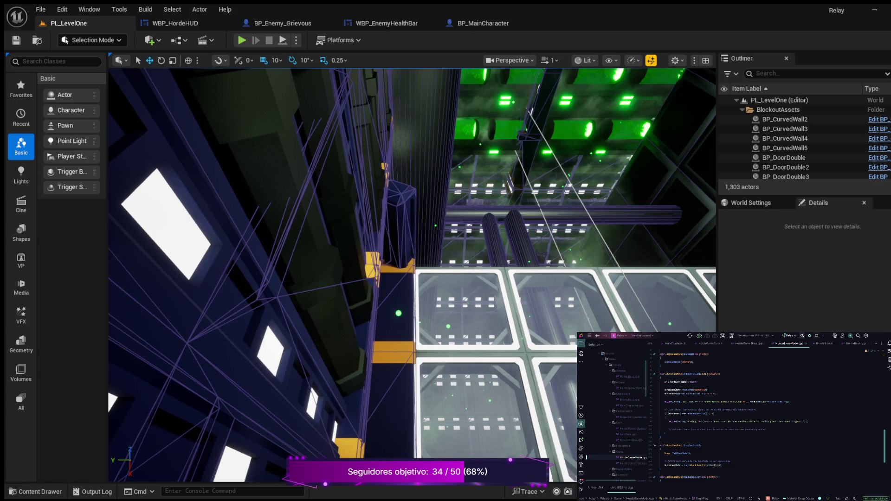
Scroll up and down through HordeGameMode.cpp to review the game mode code.
scroll(733, 413, "up", 2)
scroll(728, 417, "up", 2)
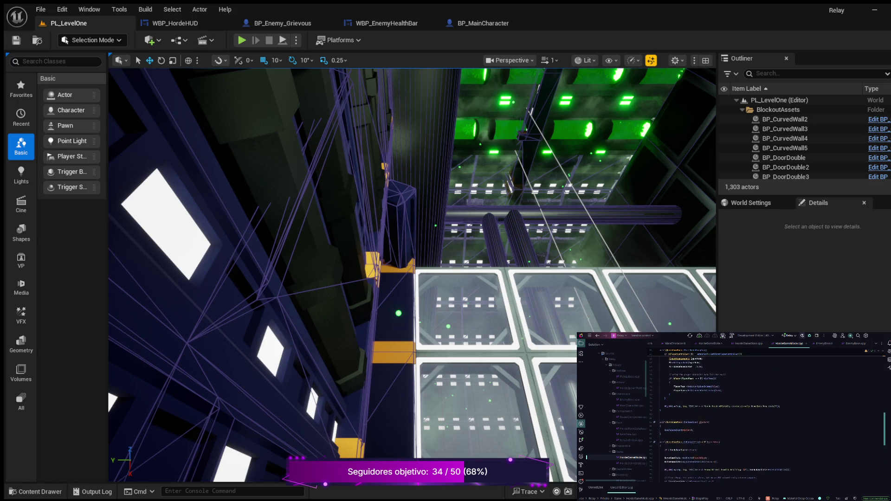
scroll(765, 413, "up", 3)
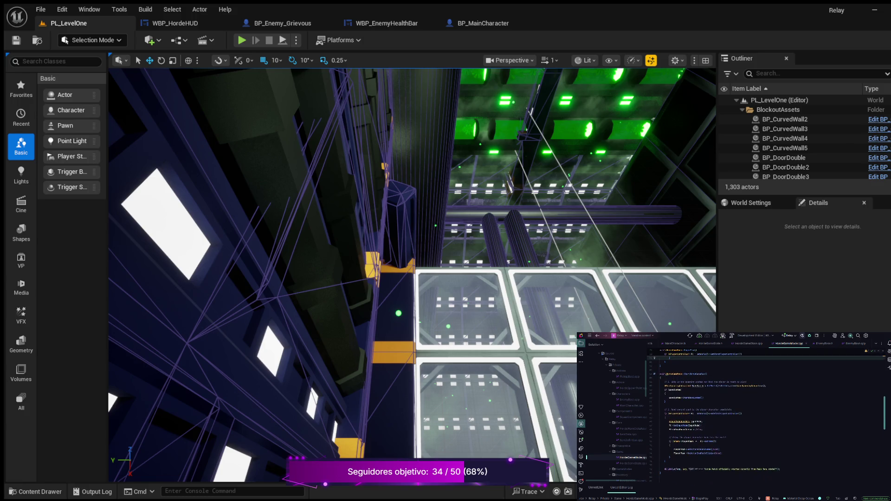
scroll(765, 413, "up", 2)
scroll(765, 417, "up", 4)
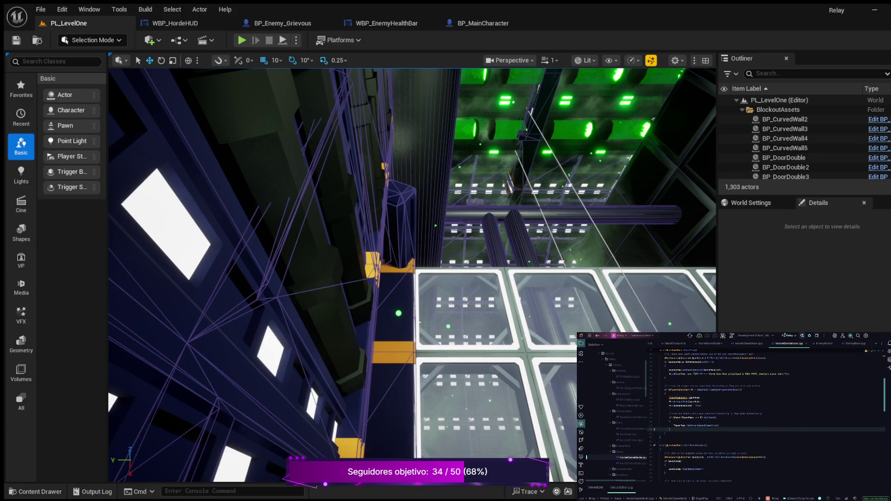
scroll(765, 412, "up", 3)
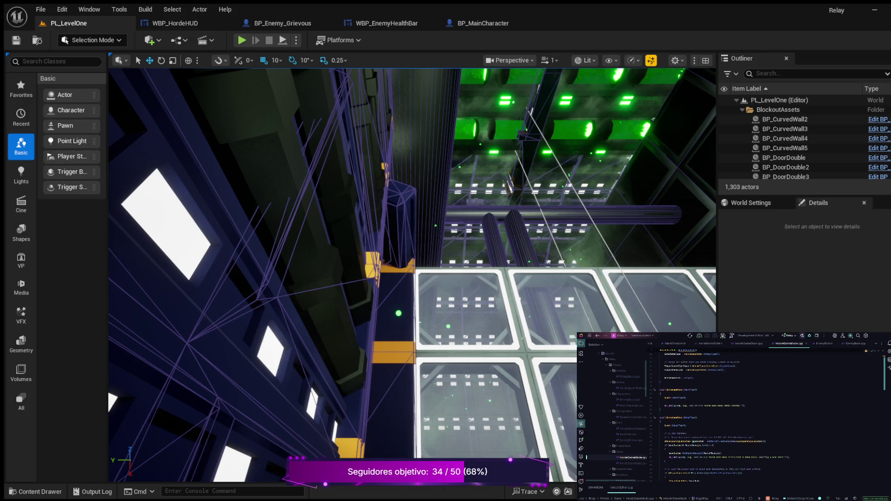
scroll(765, 415, "down", 7)
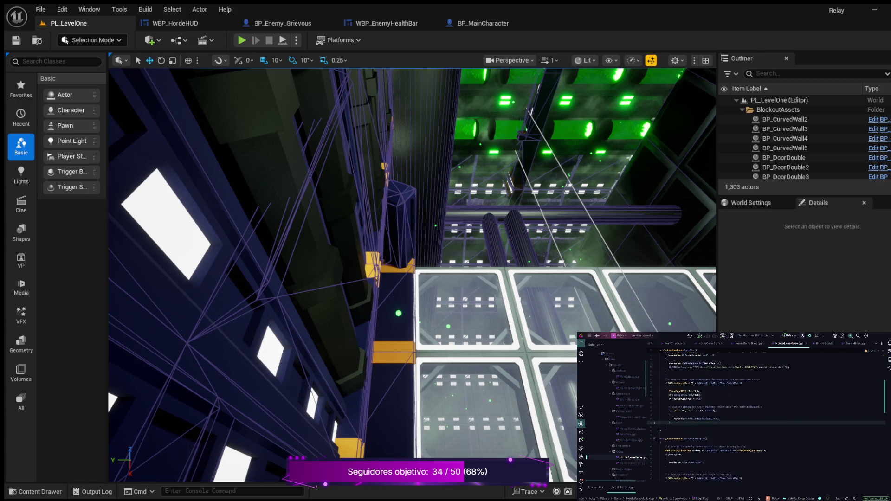
scroll(765, 415, "down", 8)
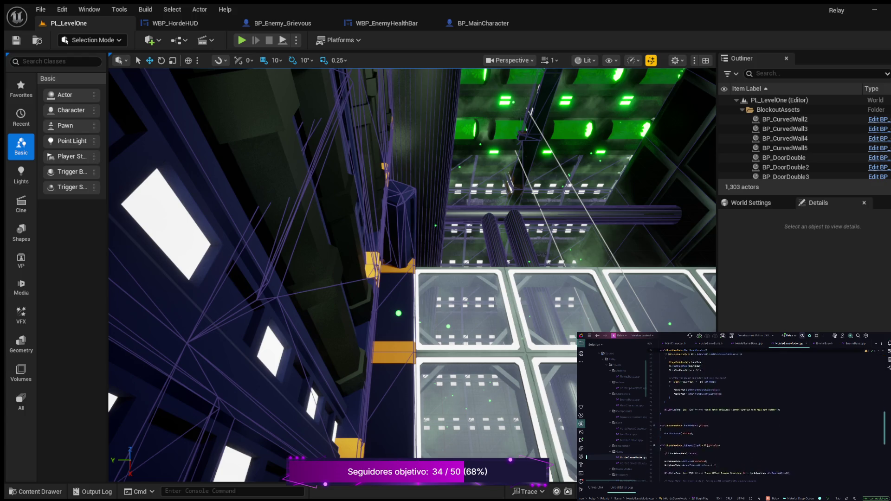
scroll(766, 415, "down", 6)
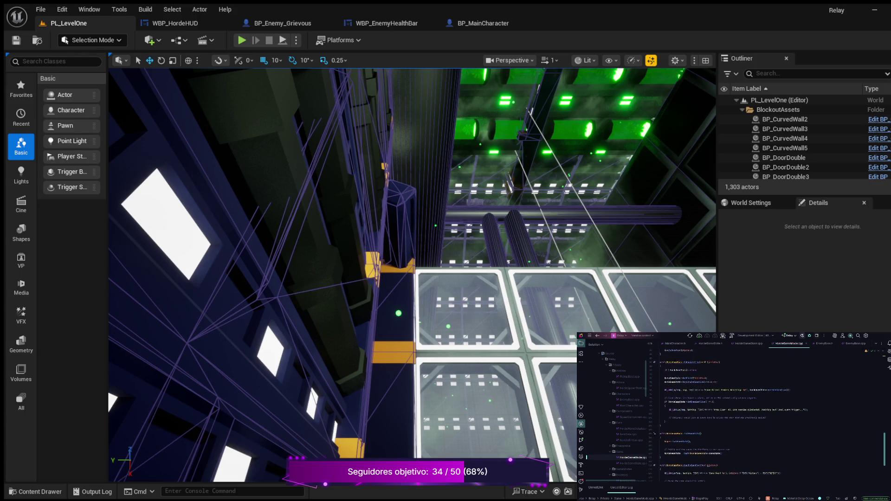
scroll(765, 415, "down", 2)
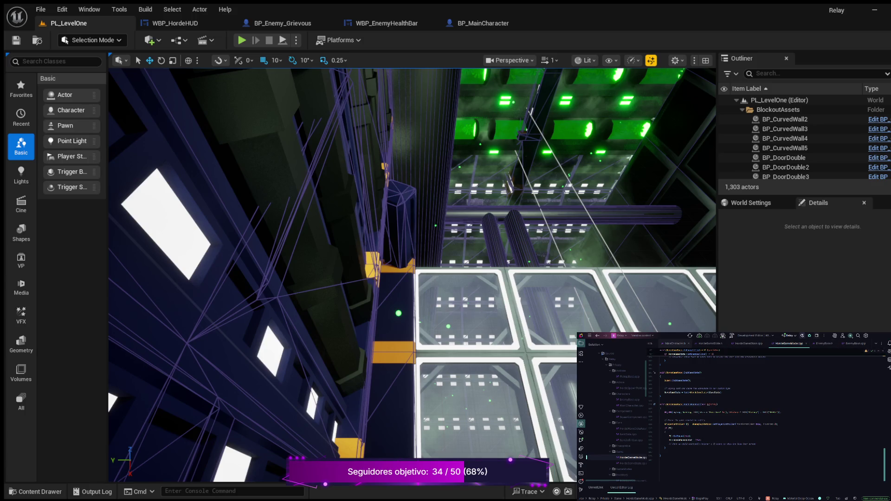
Look over HordeGameState.cpp, then switch to MainCharacter.cpp.
left_click(748, 344)
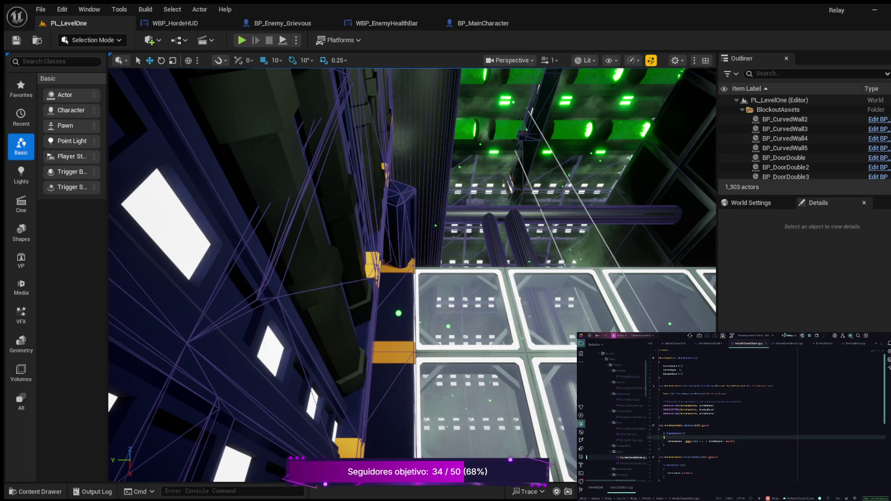
scroll(765, 413, "down", 3)
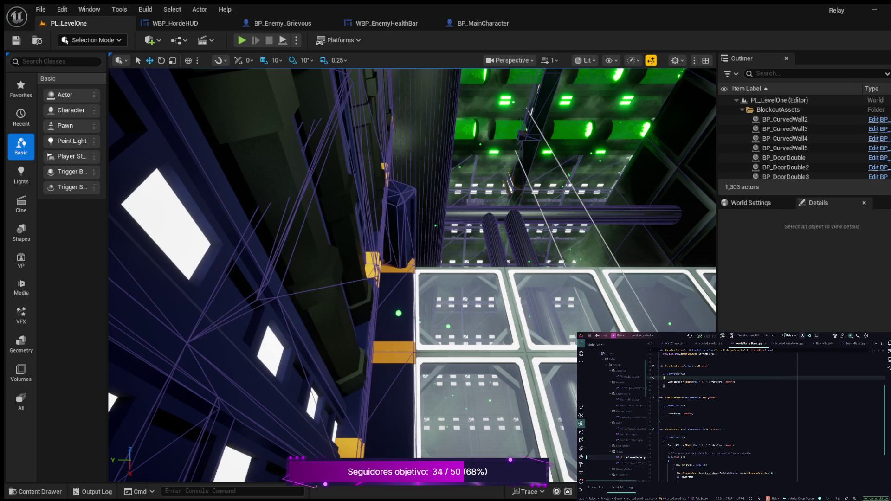
scroll(765, 413, "down", 4)
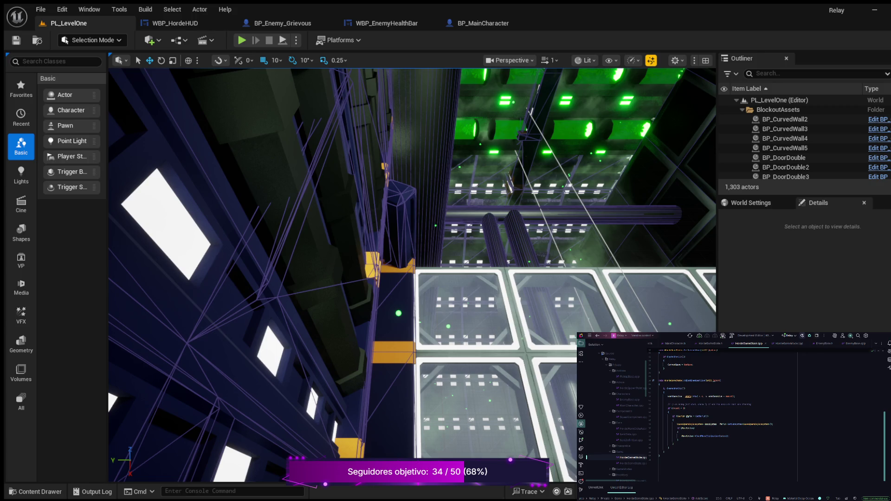
scroll(733, 413, "up", 2)
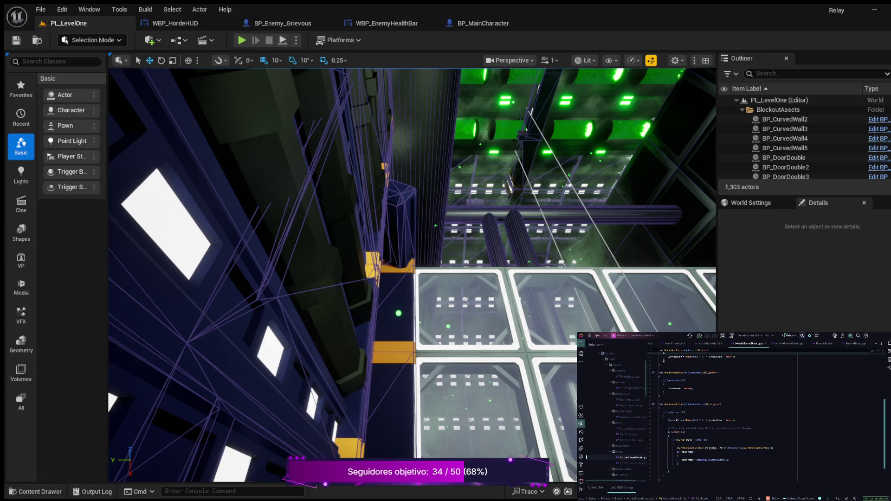
key("ctrl+Tab")
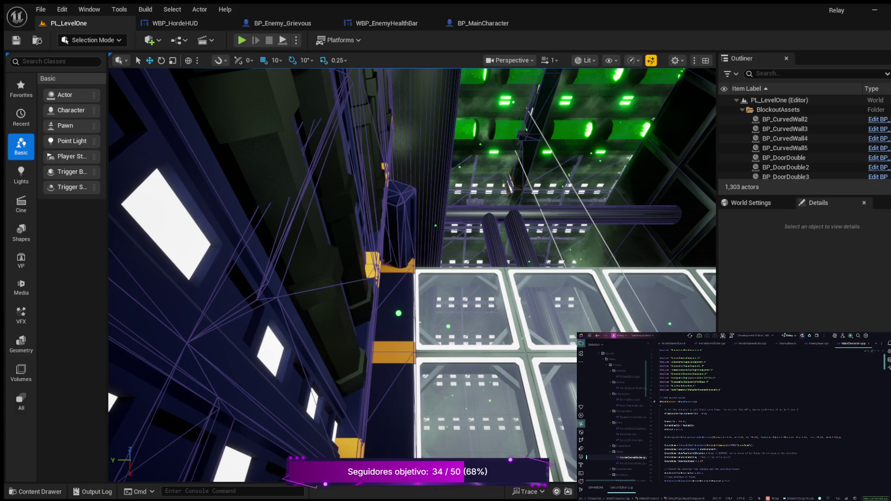
scroll(750, 414, "down", 9)
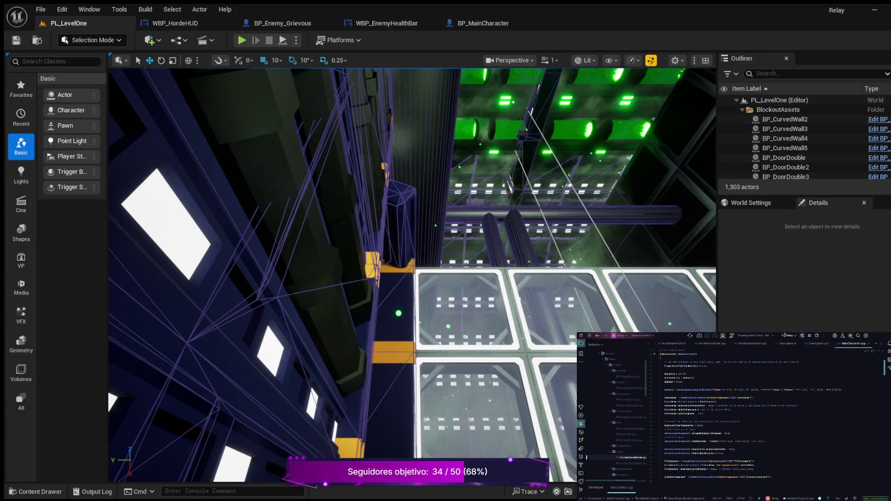
scroll(750, 414, "down", 5)
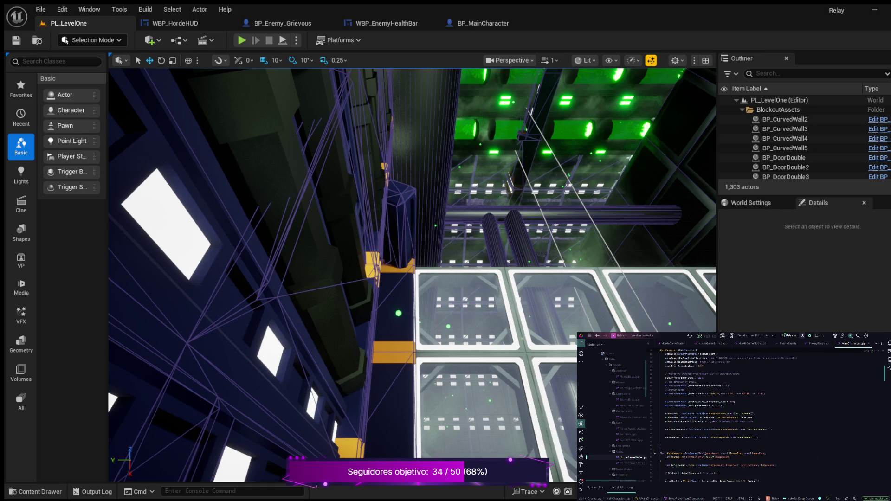
scroll(750, 414, "down", 5)
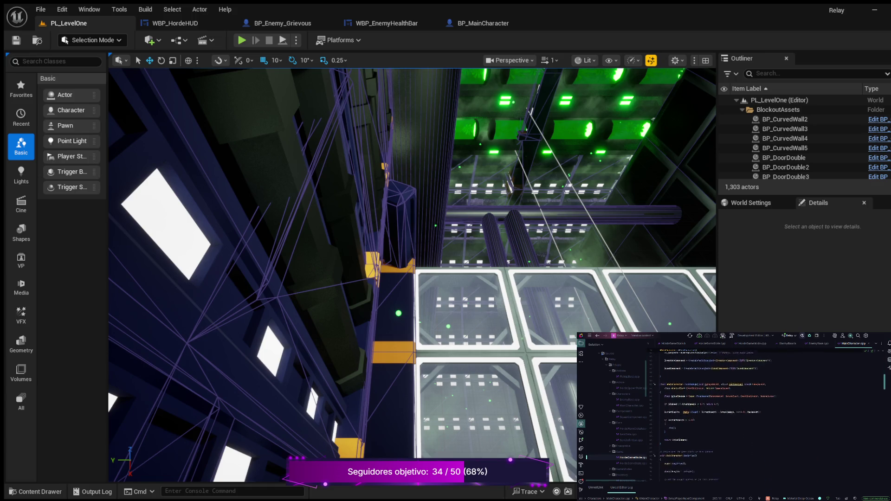
scroll(750, 413, "down", 2)
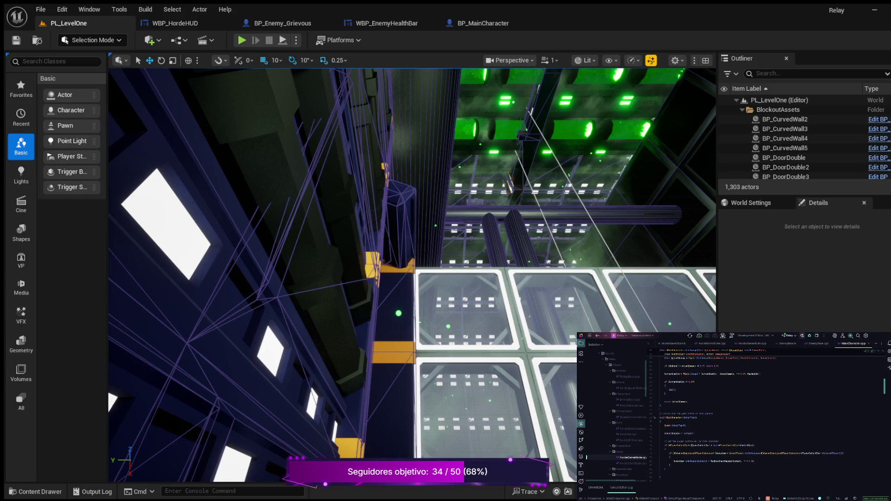
scroll(751, 414, "down", 2)
scroll(751, 413, "down", 4)
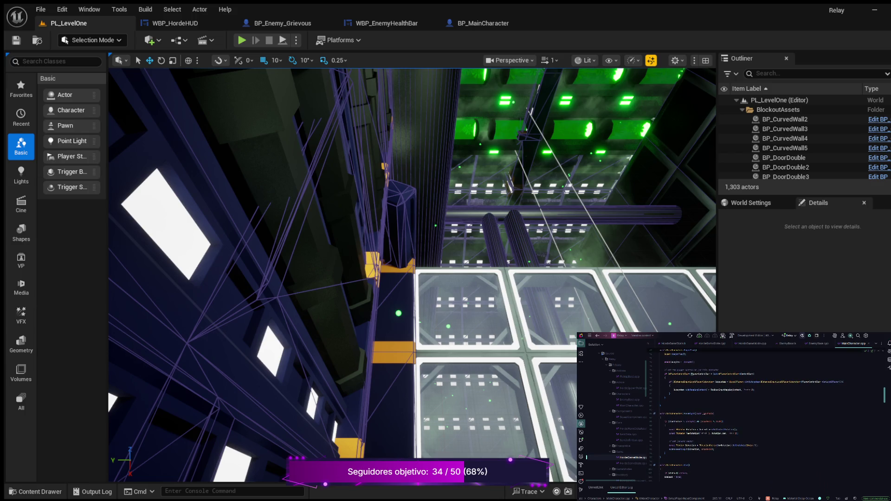
scroll(750, 413, "down", 2)
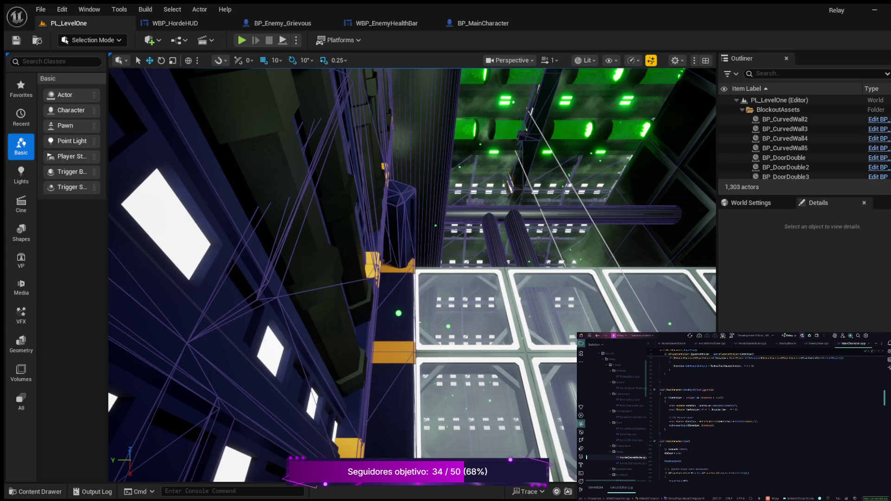
scroll(751, 414, "down", 4)
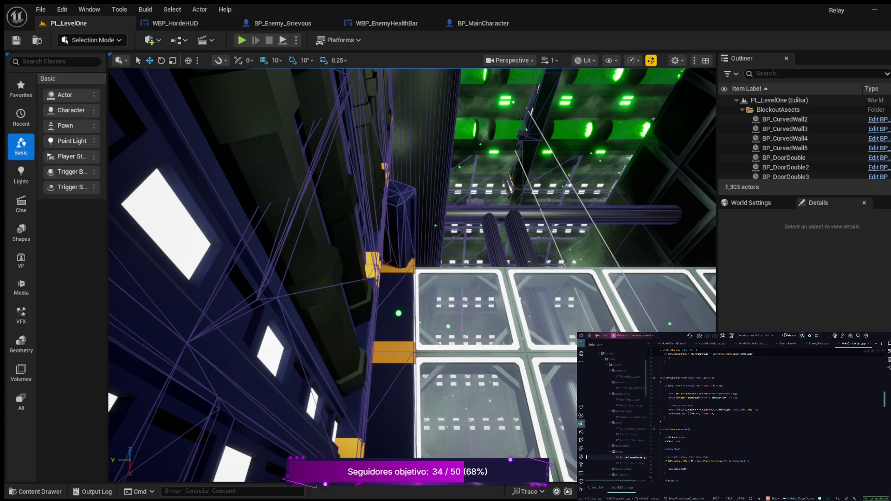
scroll(750, 413, "down", 3)
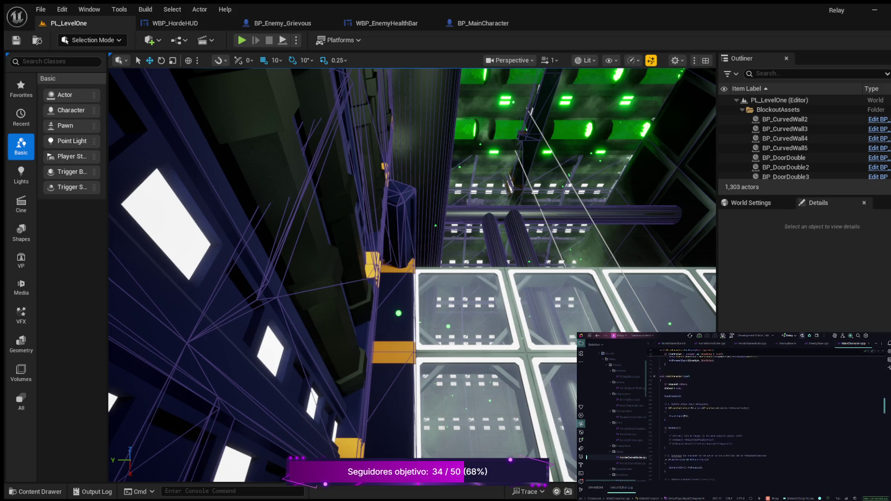
scroll(750, 413, "down", 2)
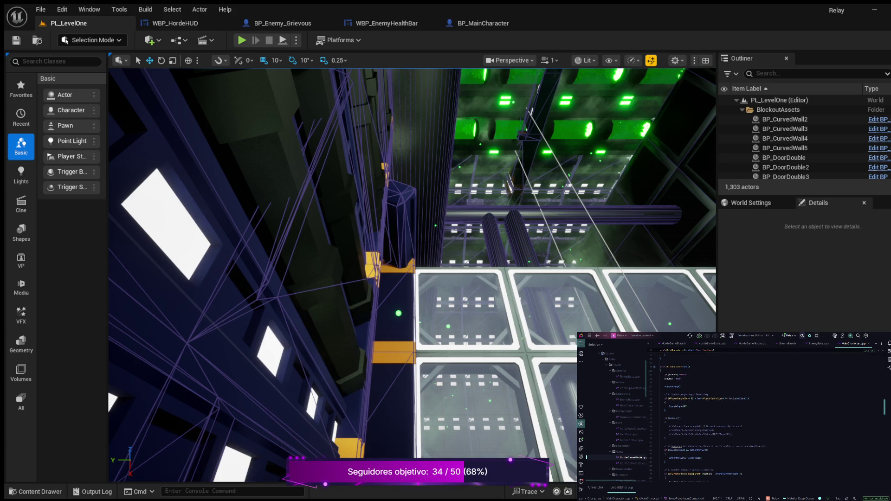
scroll(750, 413, "down", 5)
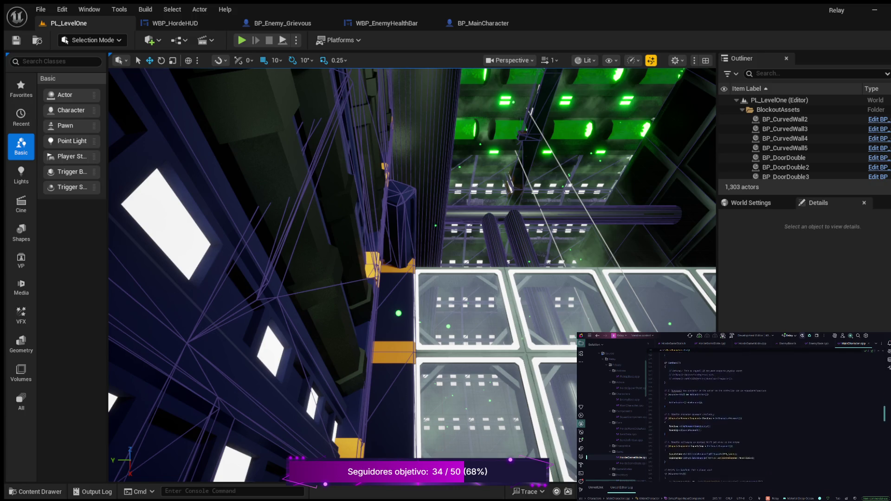
scroll(750, 414, "down", 2)
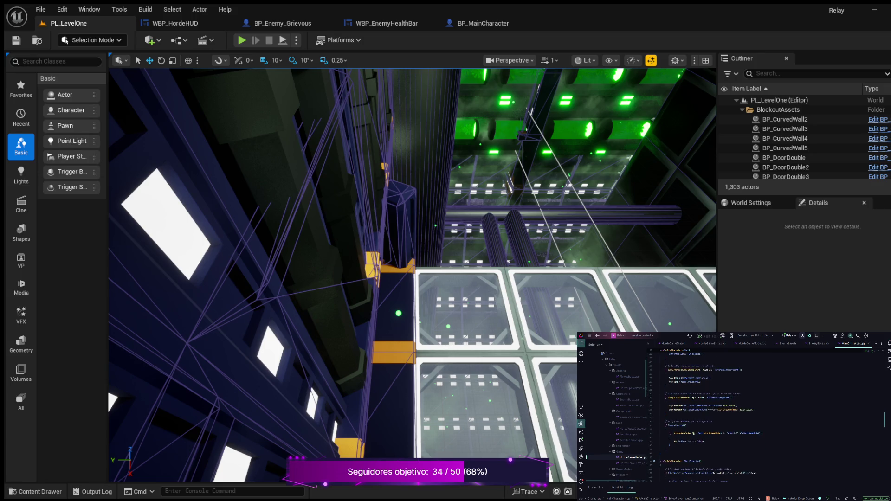
scroll(750, 413, "down", 2)
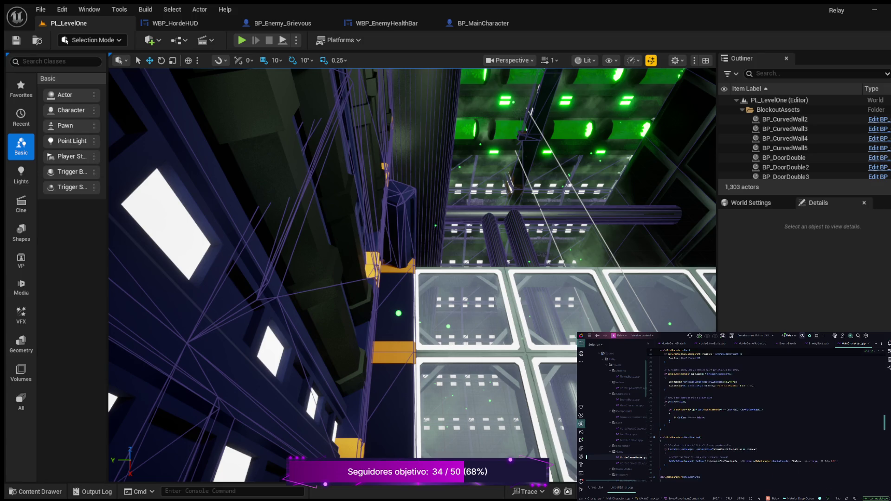
scroll(750, 414, "down", 7)
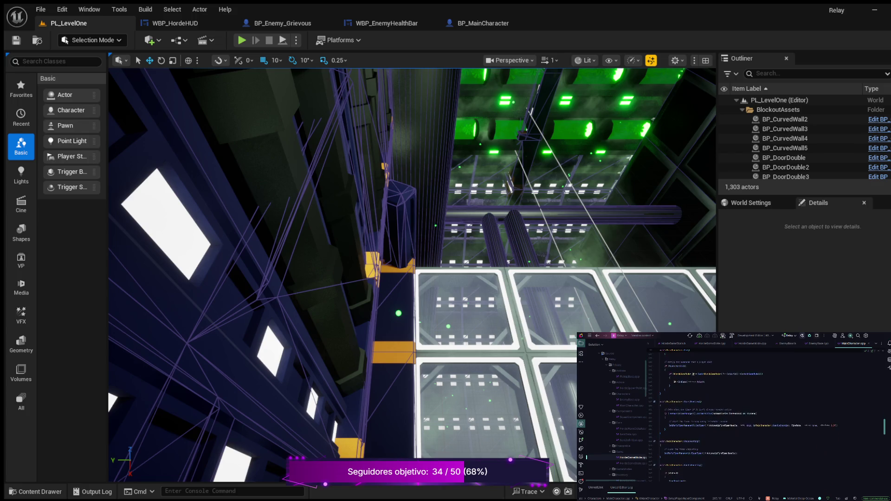
scroll(750, 413, "down", 4)
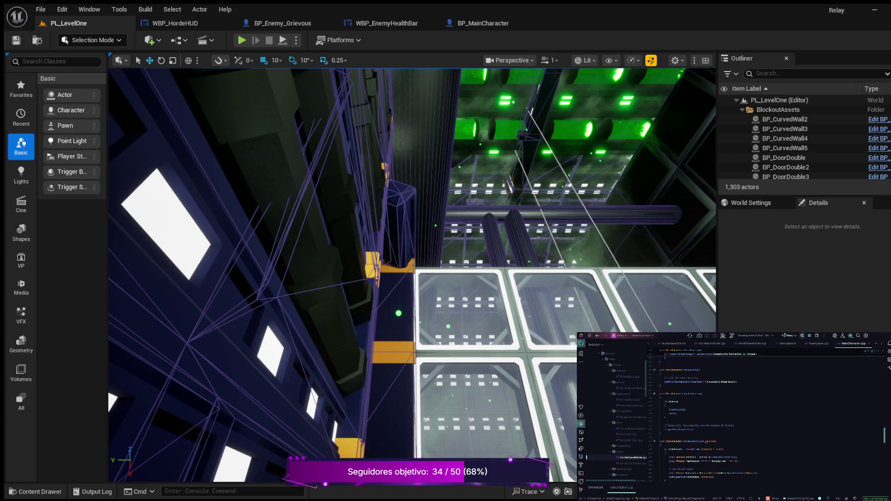
Scroll MainCharacter.cpp down to the Move and SetupPlayerInputComponent functions.
scroll(770, 413, "down", 3)
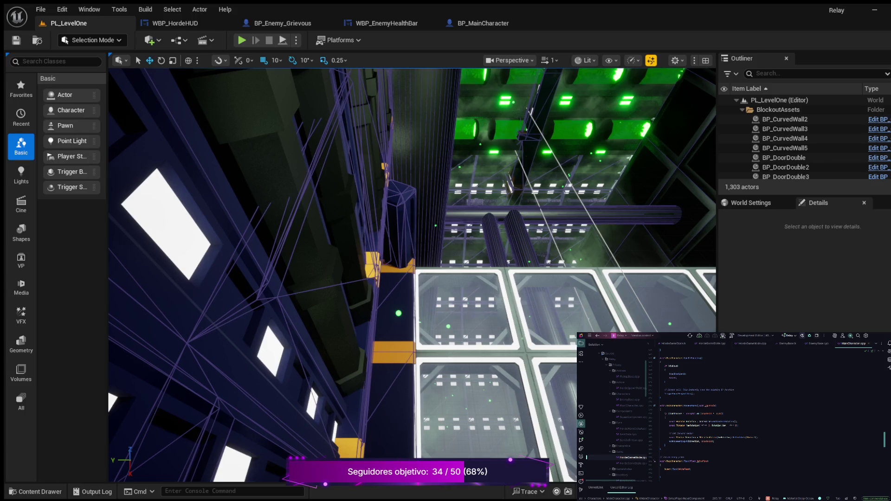
scroll(766, 413, "down", 5)
scroll(766, 413, "down", 5)
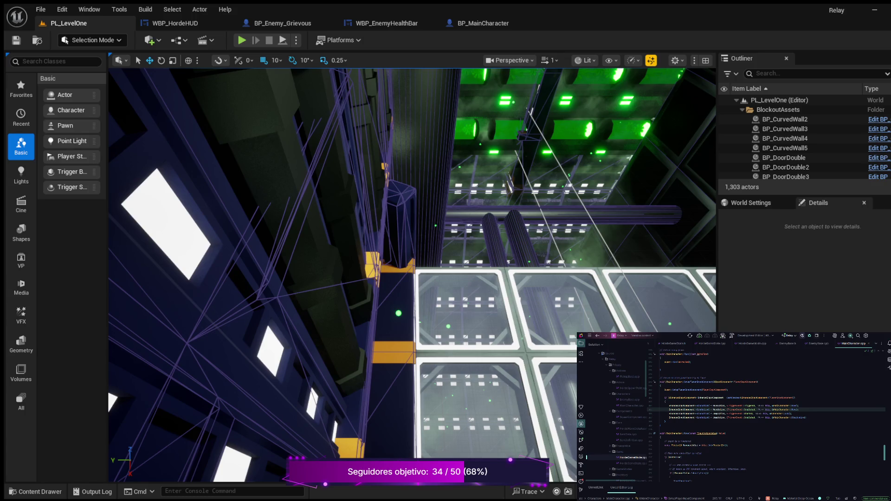
scroll(765, 413, "down", 3)
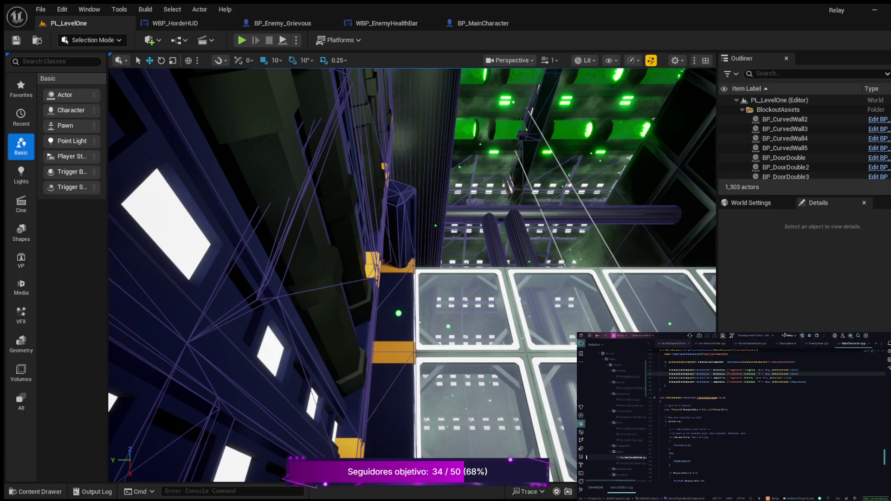
Bring up the HordeGameState.h header and scroll the Solution tree.
left_click(672, 344)
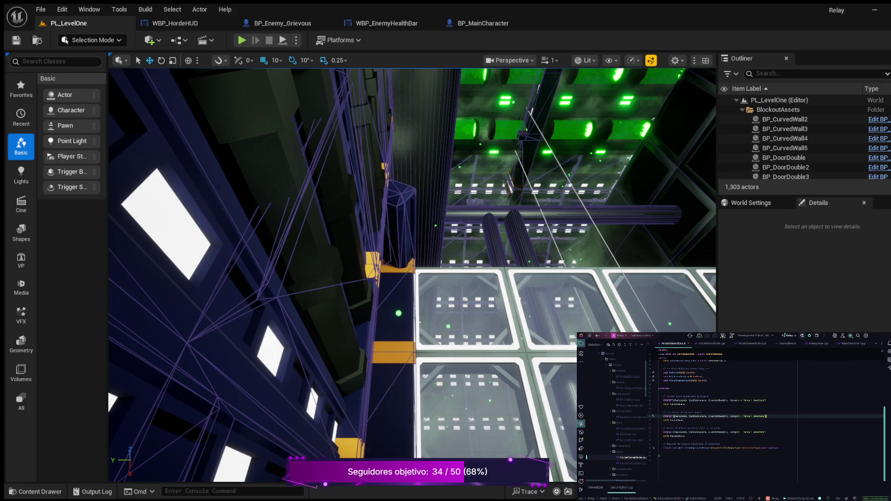
scroll(617, 418, "down", 5)
scroll(617, 418, "down", 3)
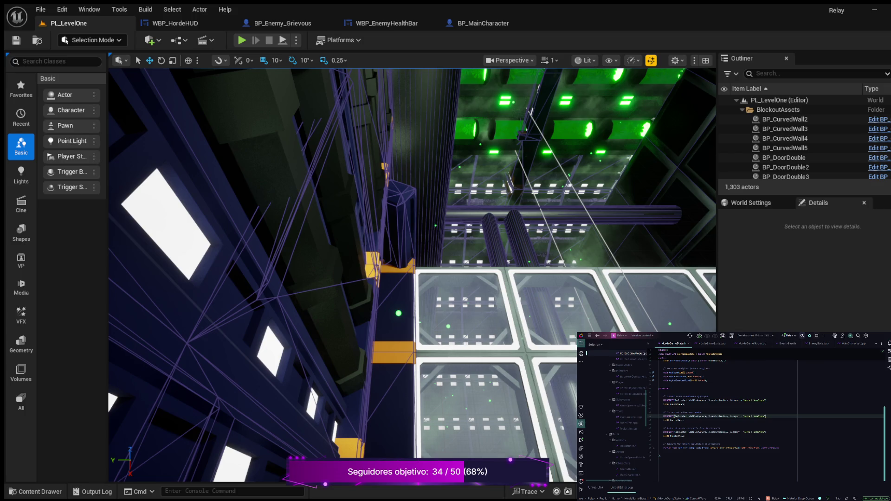
Start Play-in-Editor and run across the railed bridge and walkway down onto the grid floor.
left_click(242, 40)
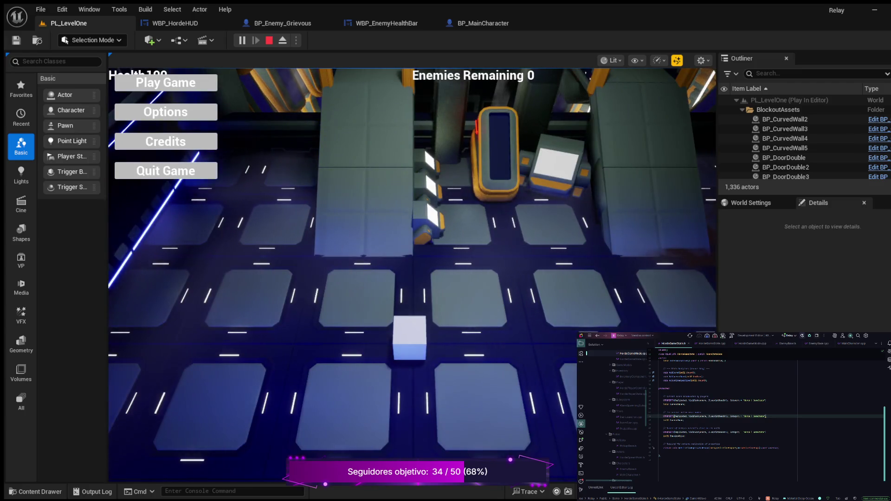
key("w")
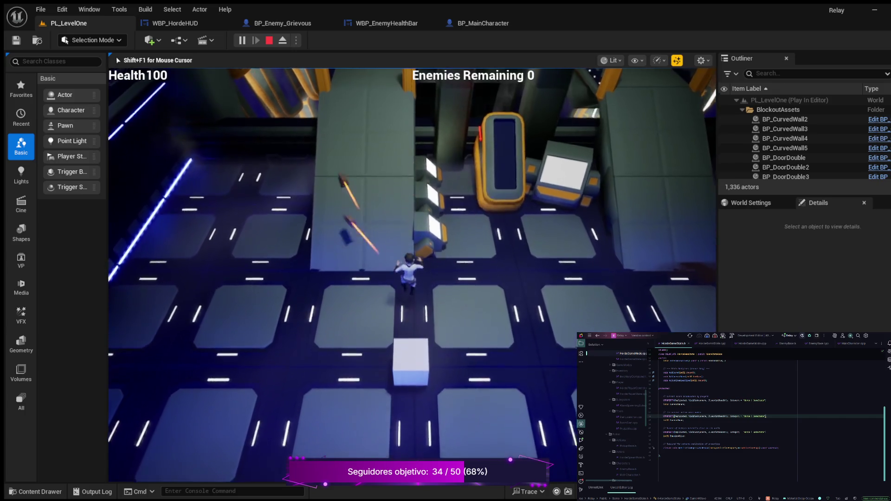
key("w")
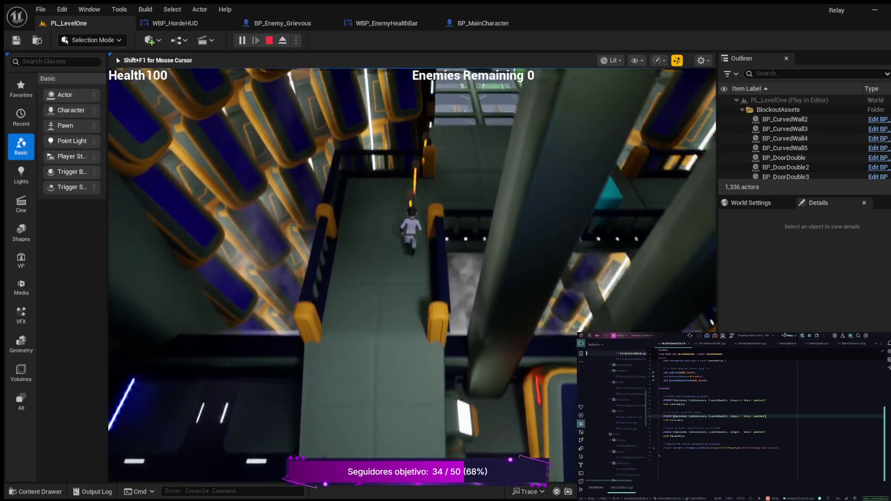
key("w")
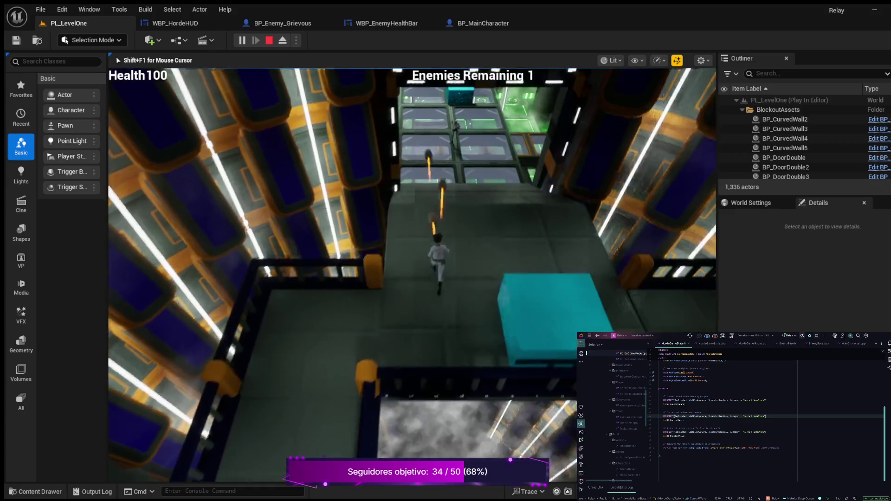
key("w")
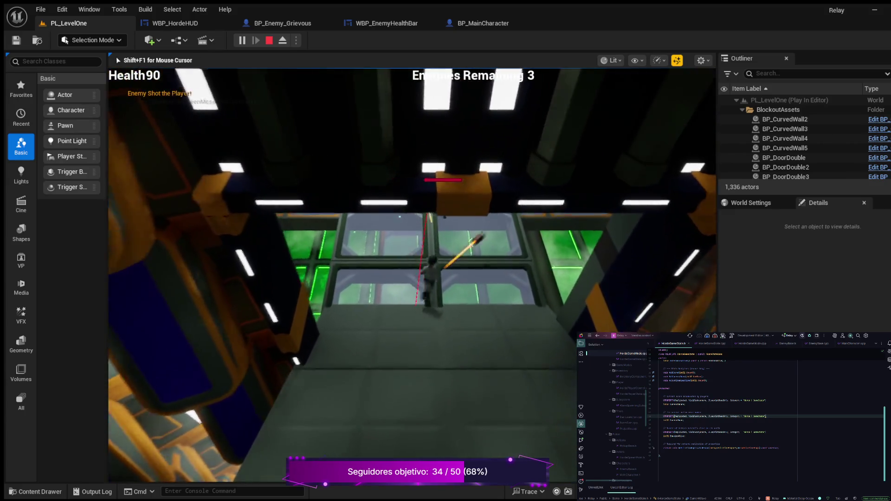
key("w")
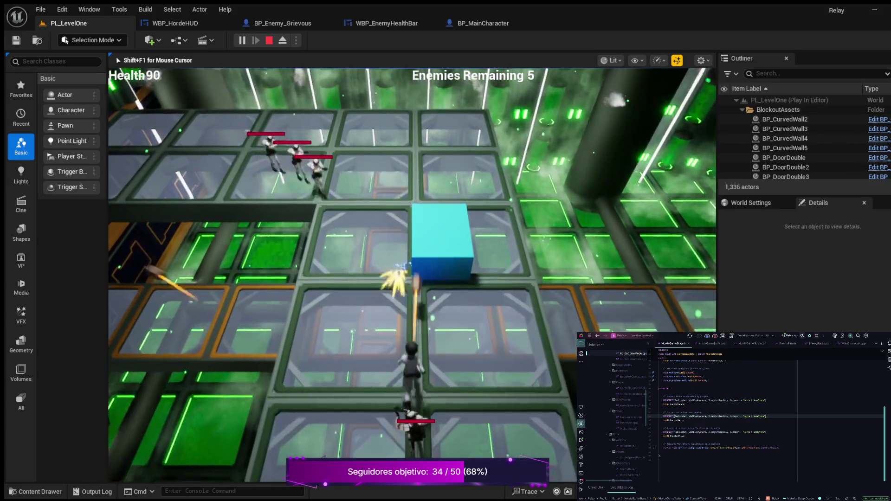
Push up the glass grid toward the attacking enemies, veering left while firing.
key("w")
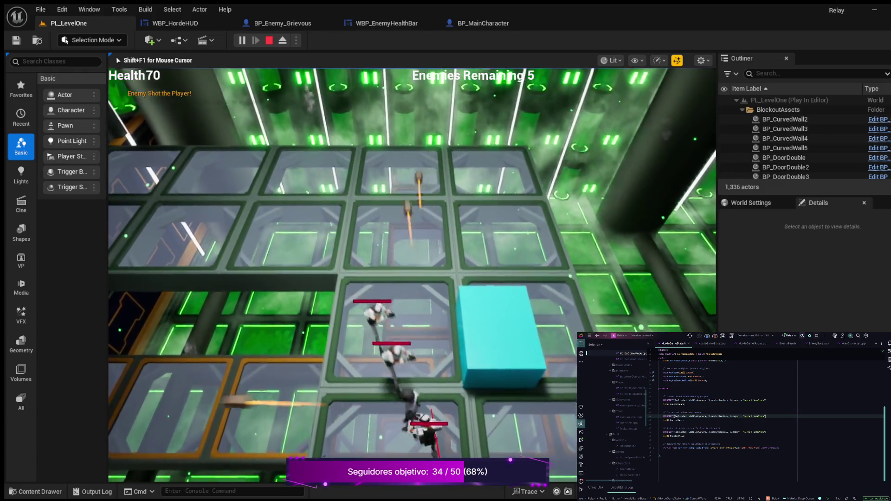
key("w")
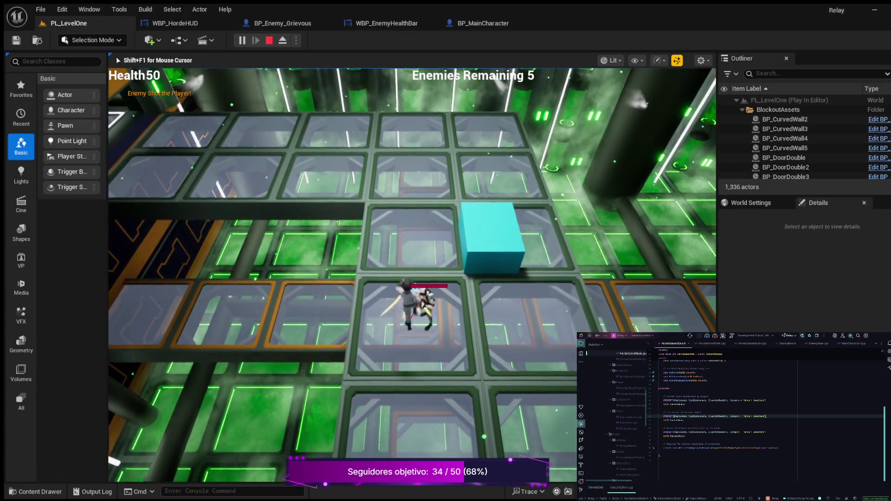
key("w")
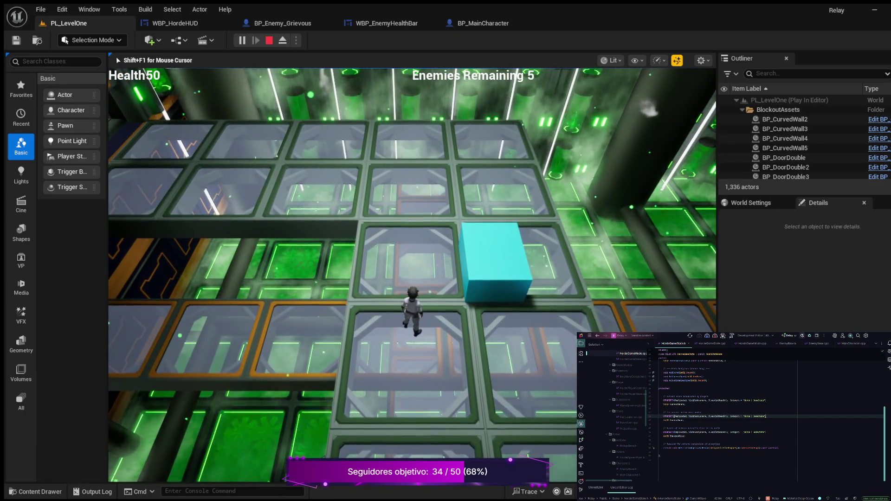
key("w")
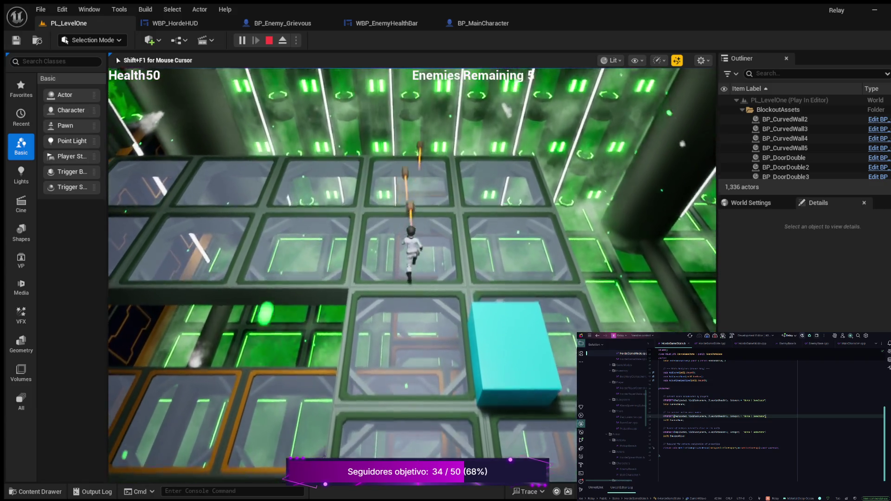
key("a")
key("w")
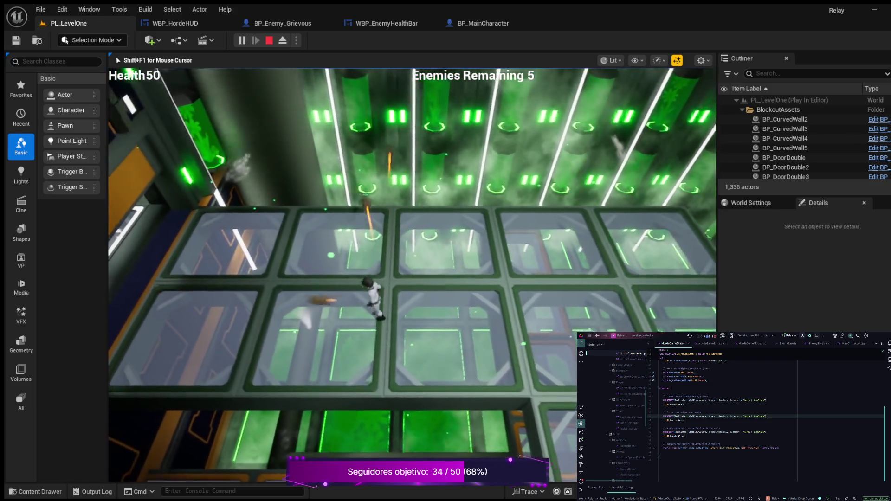
key("w")
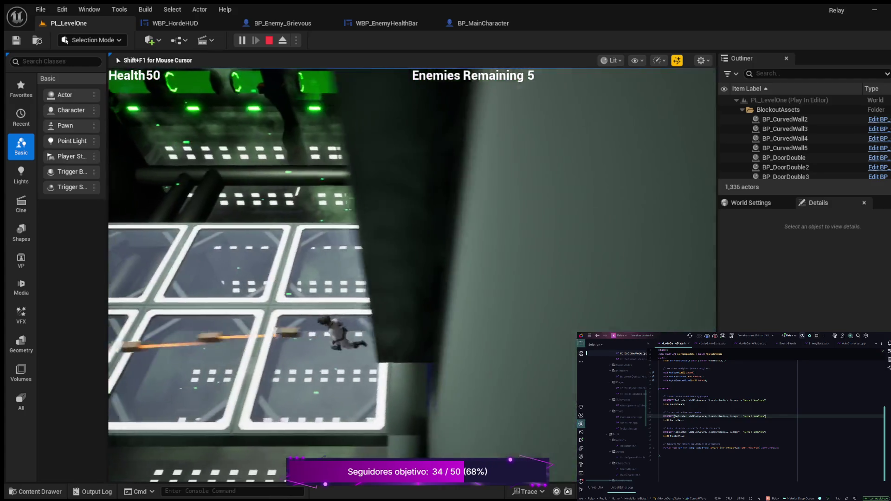
key("w")
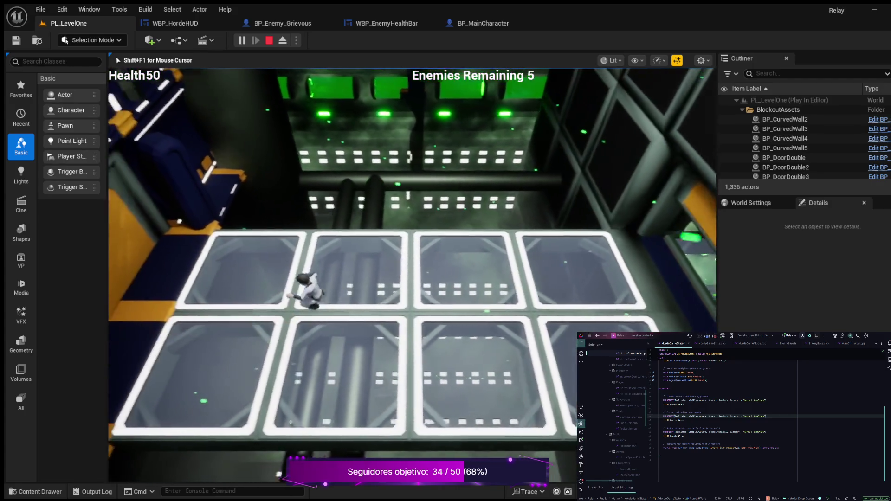
key("w")
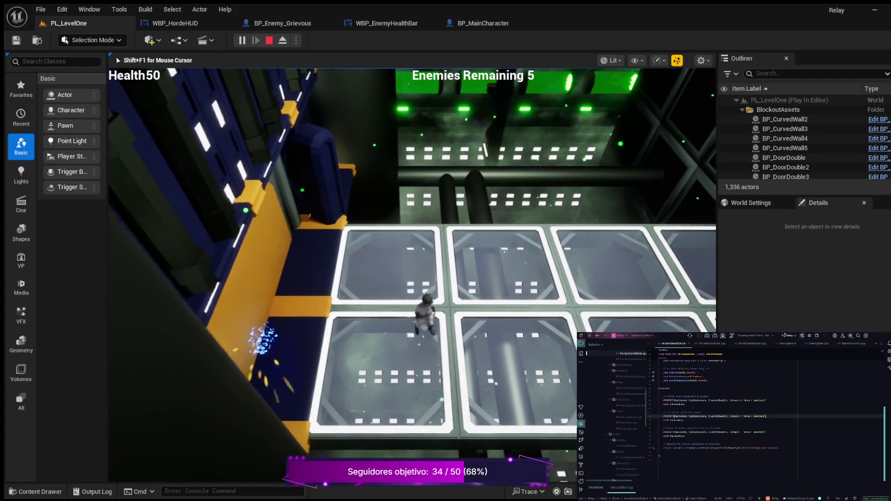
Run right toward the green far wall, back to the cyan cube, then end the play session.
key("d")
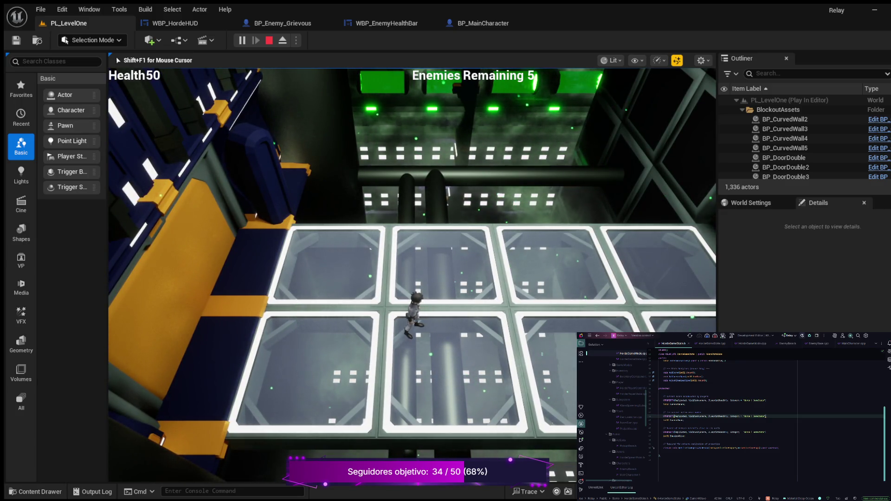
key("d")
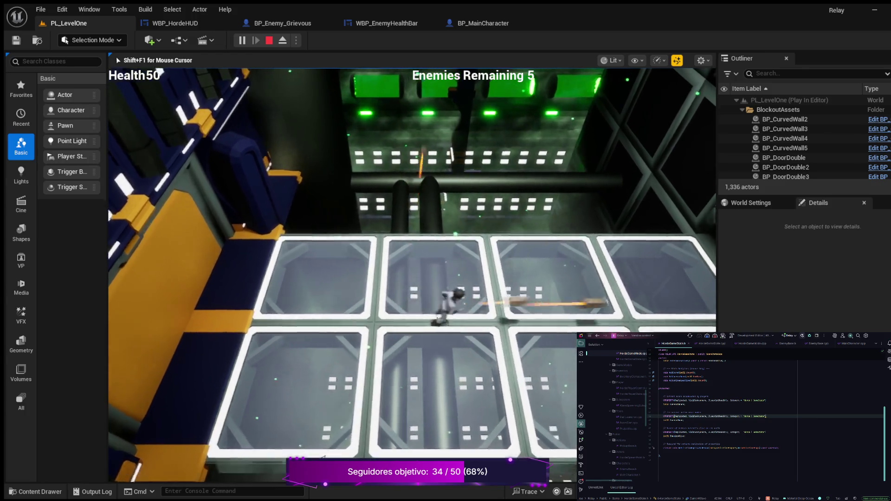
key("w")
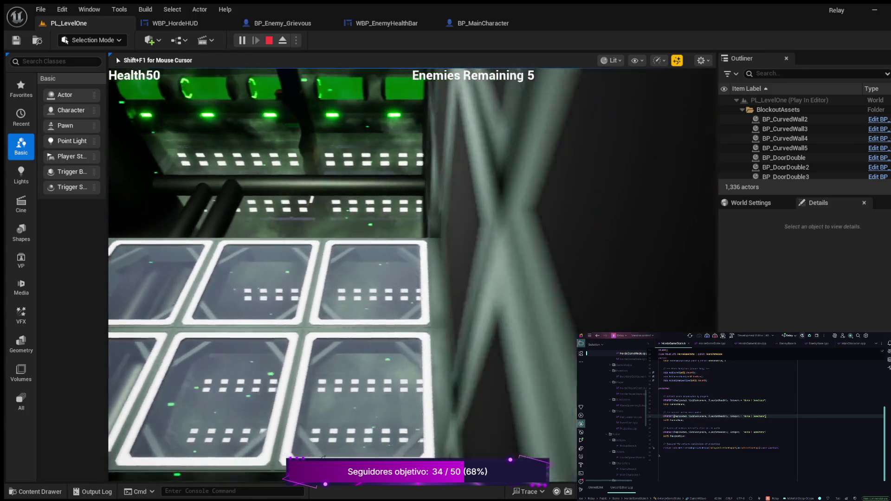
key("w")
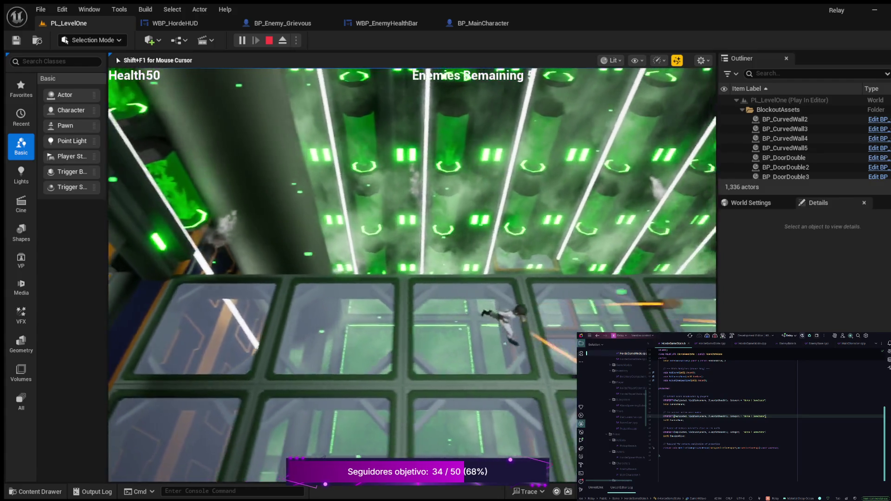
key("s")
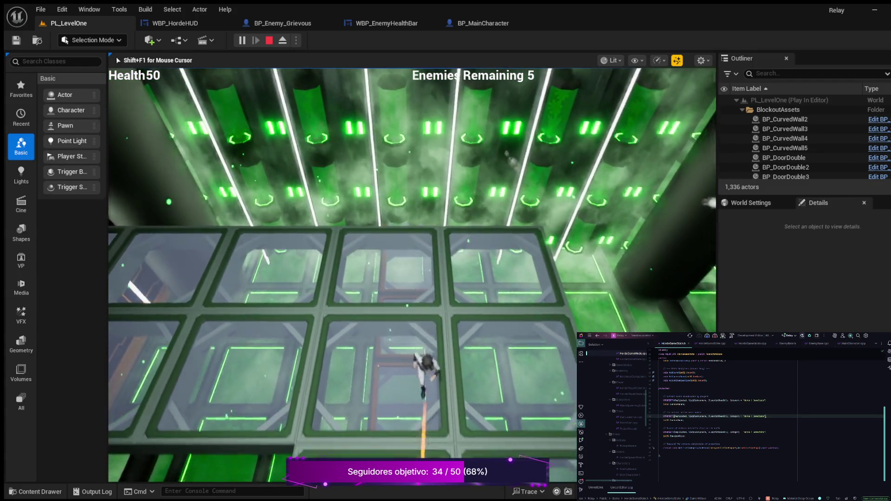
key("s")
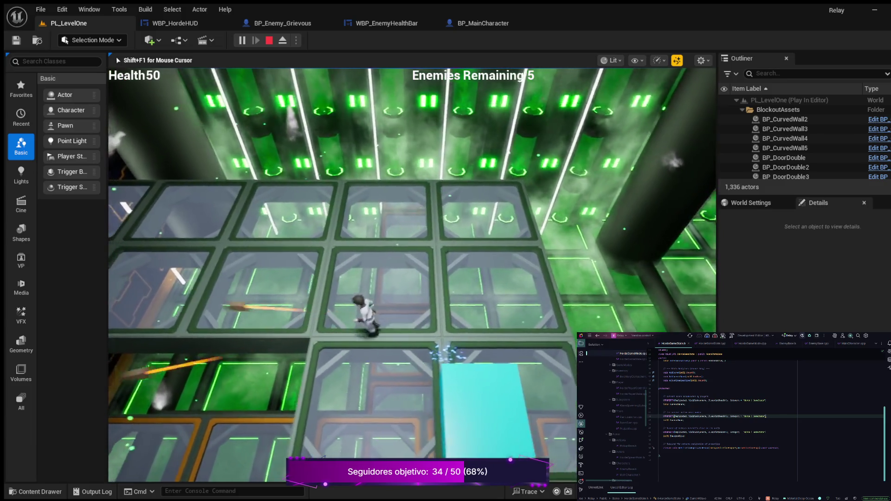
key("s")
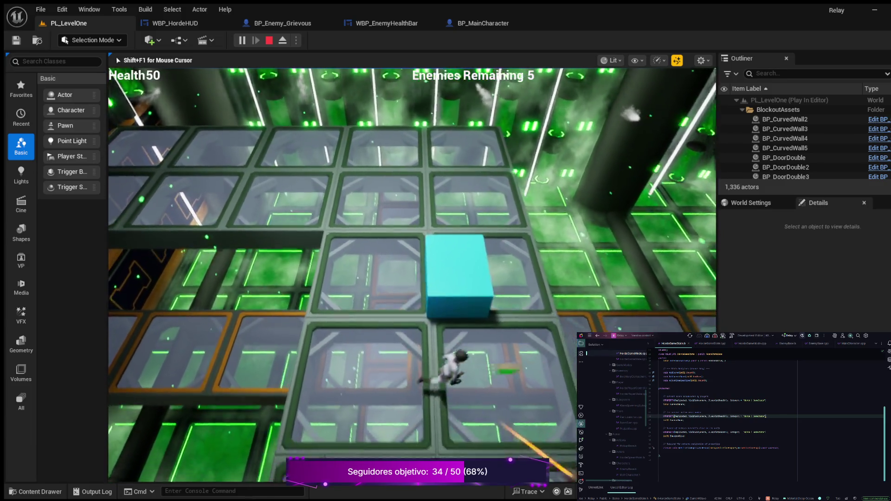
key("w")
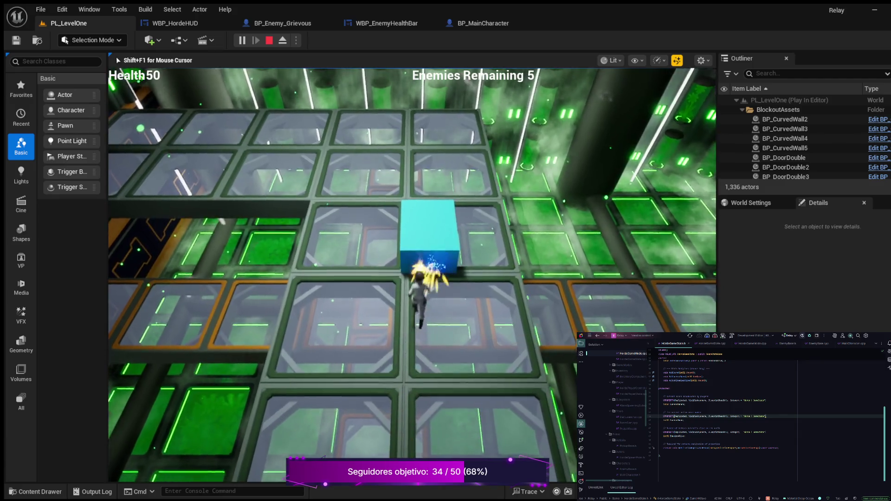
key("Escape")
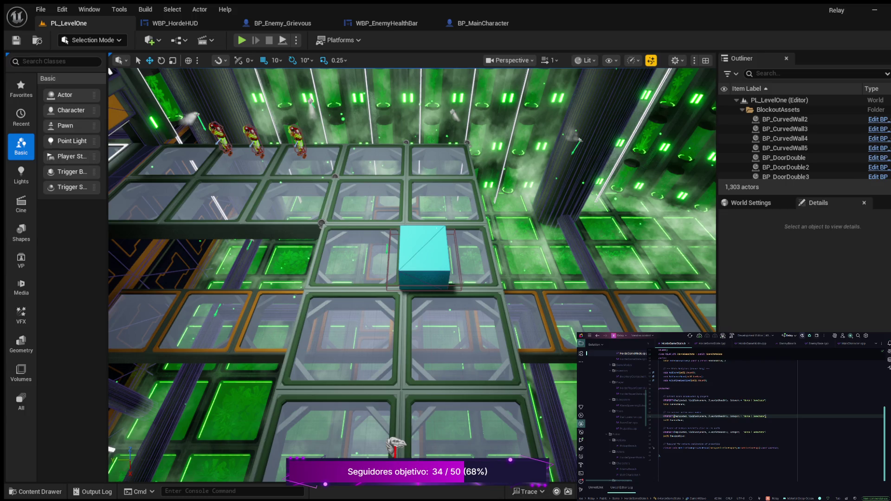
Scroll through the HordeGameState.h header.
scroll(766, 420, "up", 4)
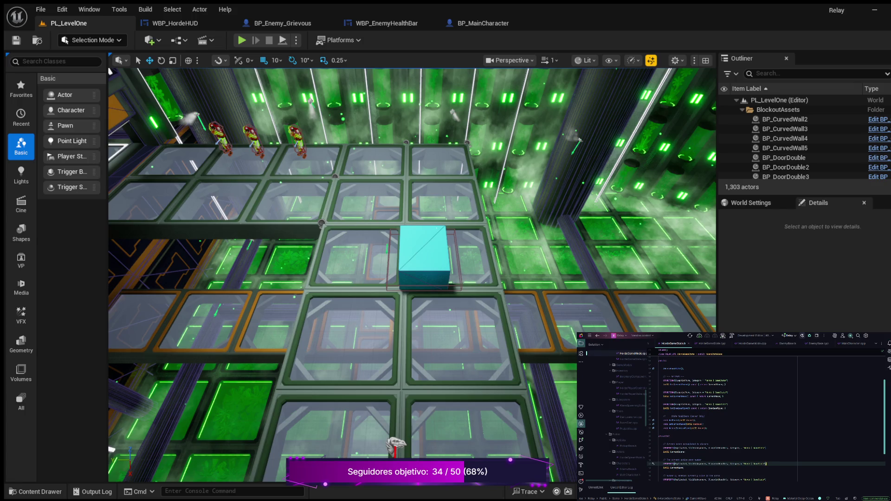
scroll(766, 420, "down", 4)
scroll(766, 418, "up", 5)
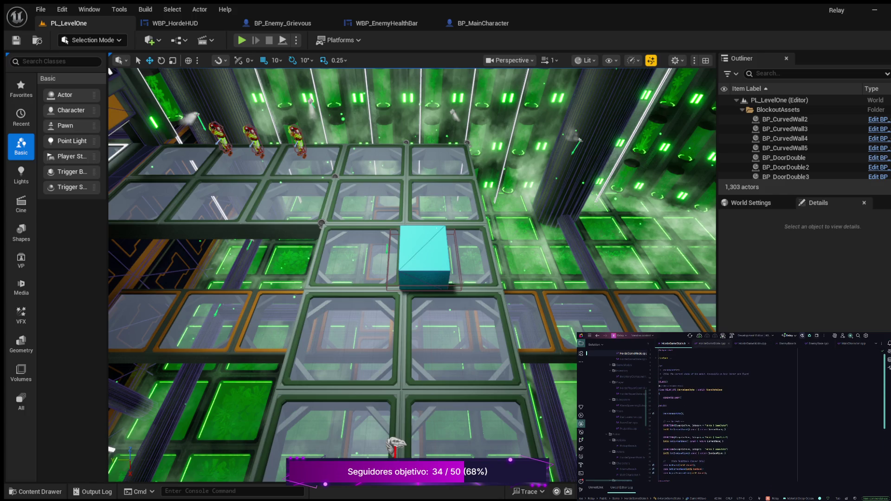
Switch to HordeGameState.cpp, then load WaveSpawningSubsystem.cpp from the Solution Explorer.
key("ctrl+Tab")
scroll(765, 415, "up", 4)
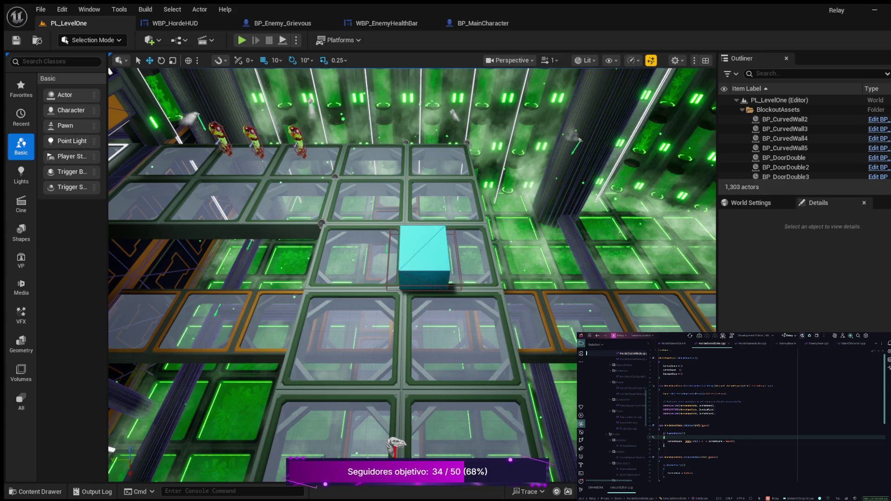
scroll(617, 413, "down", 5)
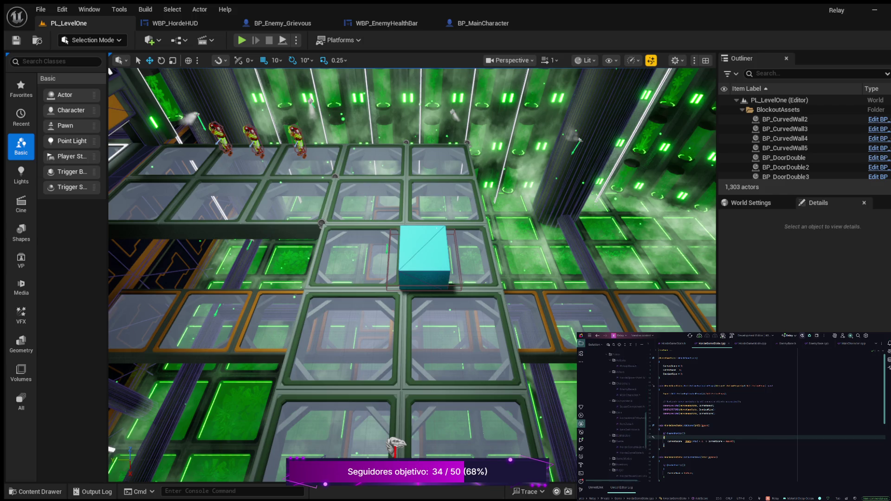
scroll(617, 413, "down", 5)
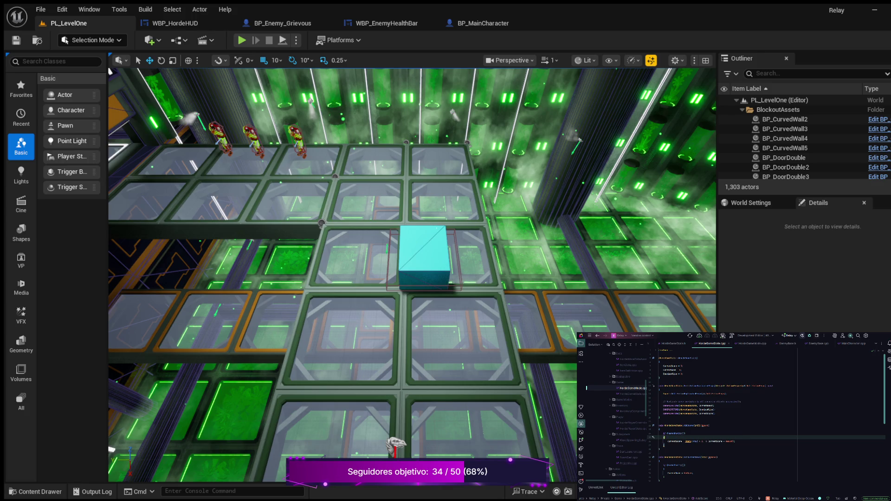
double_click(586, 440)
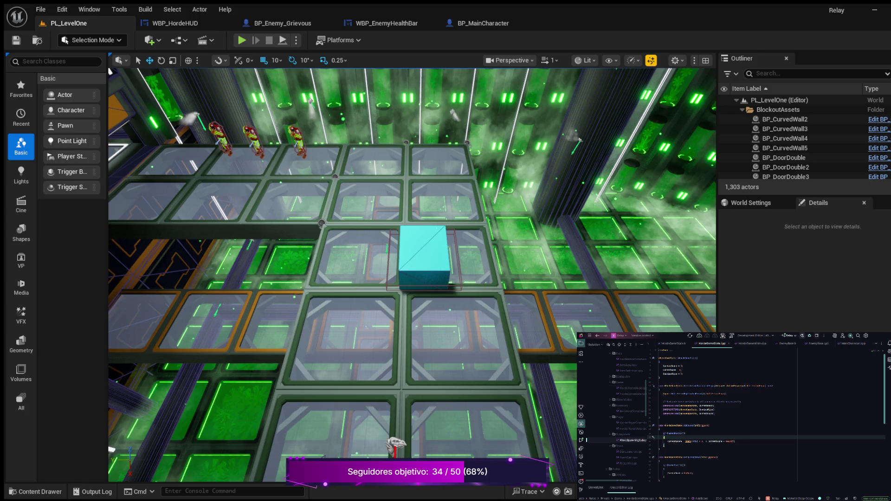
Read through the wave-spawning code in WaveSpawningSubsystem.cpp.
scroll(766, 417, "down", 3)
scroll(765, 418, "down", 5)
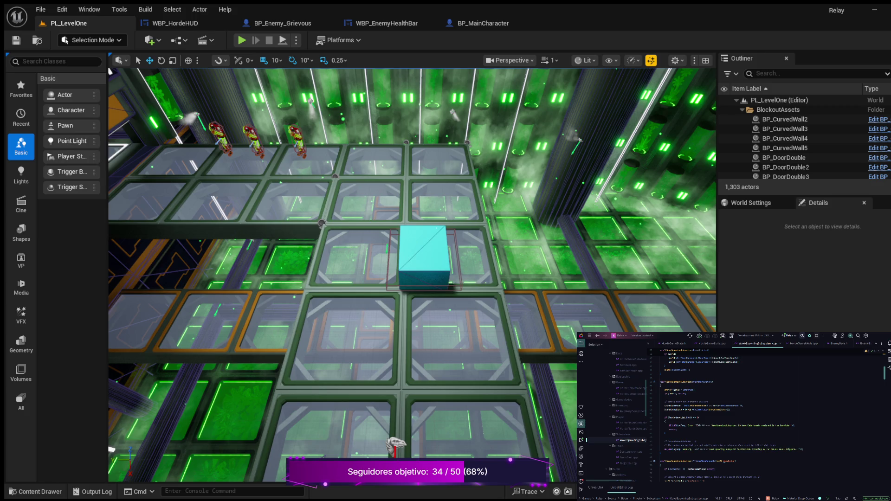
scroll(765, 415, "down", 4)
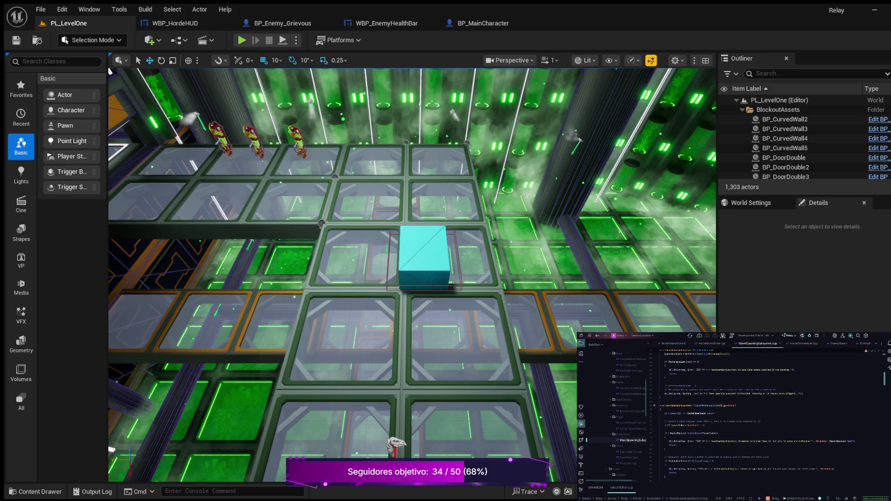
scroll(766, 415, "down", 5)
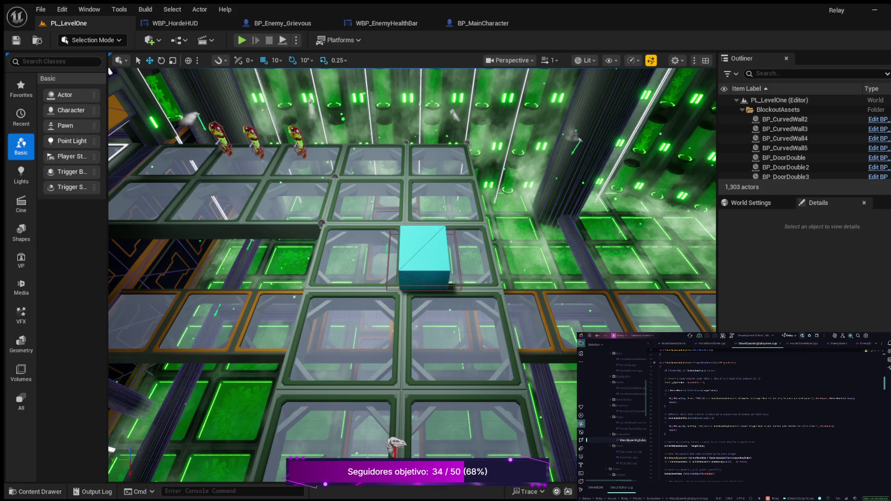
scroll(765, 415, "down", 5)
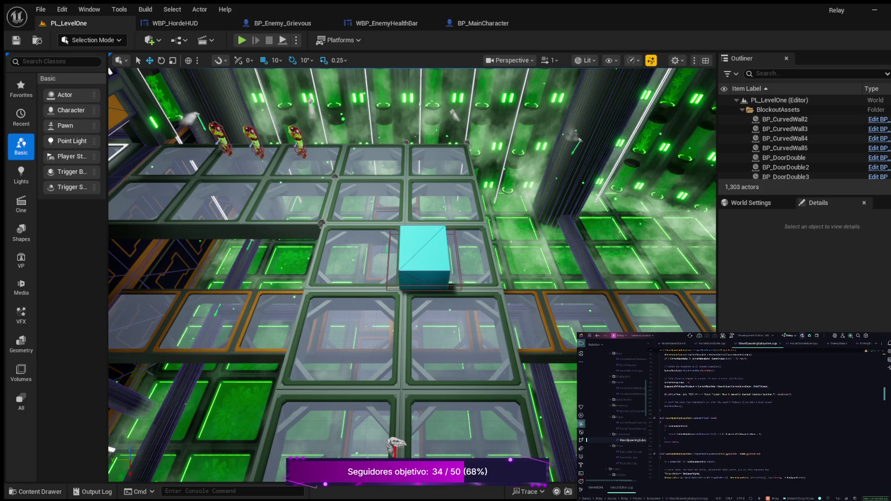
scroll(765, 415, "down", 5)
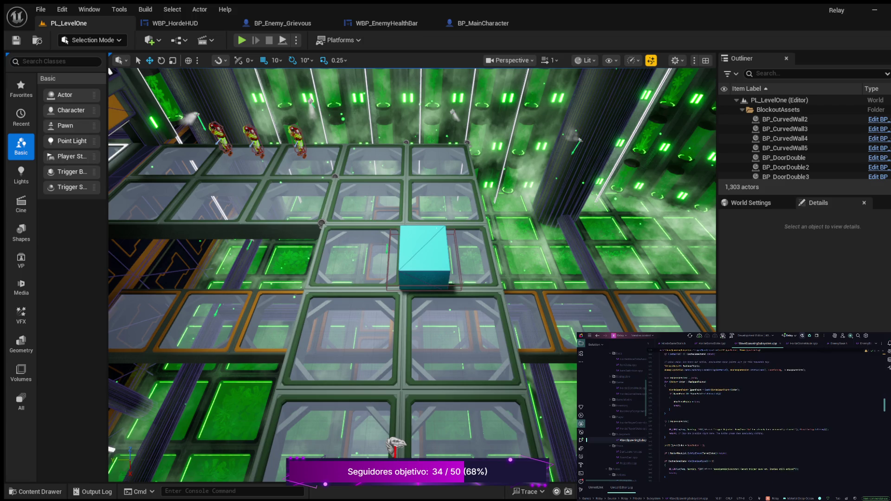
scroll(765, 415, "down", 5)
scroll(765, 415, "down", 5)
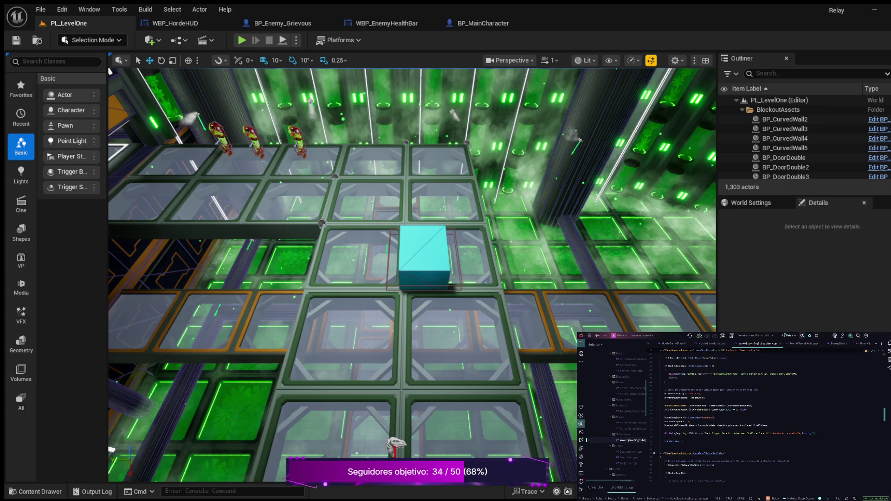
scroll(766, 415, "down", 5)
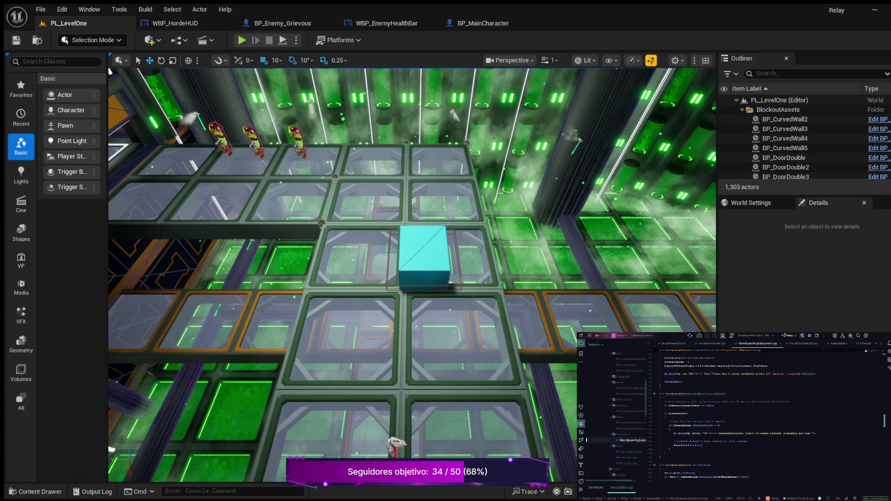
scroll(765, 416, "down", 5)
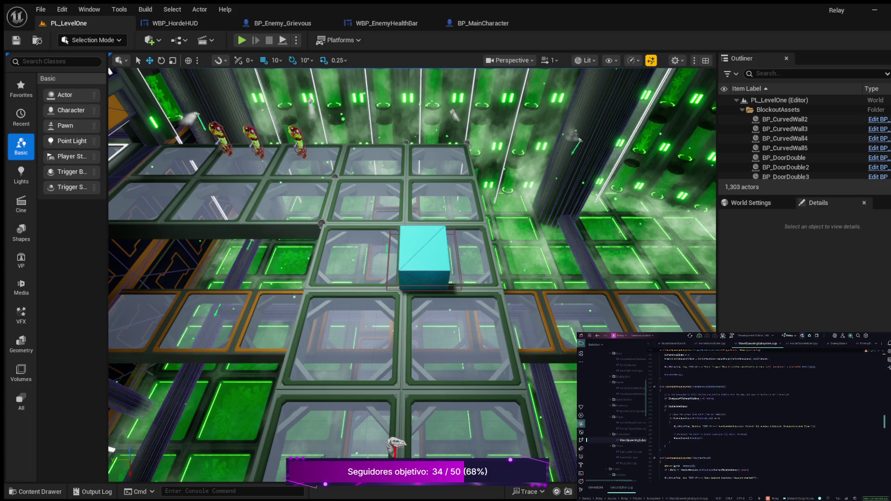
scroll(765, 415, "down", 4)
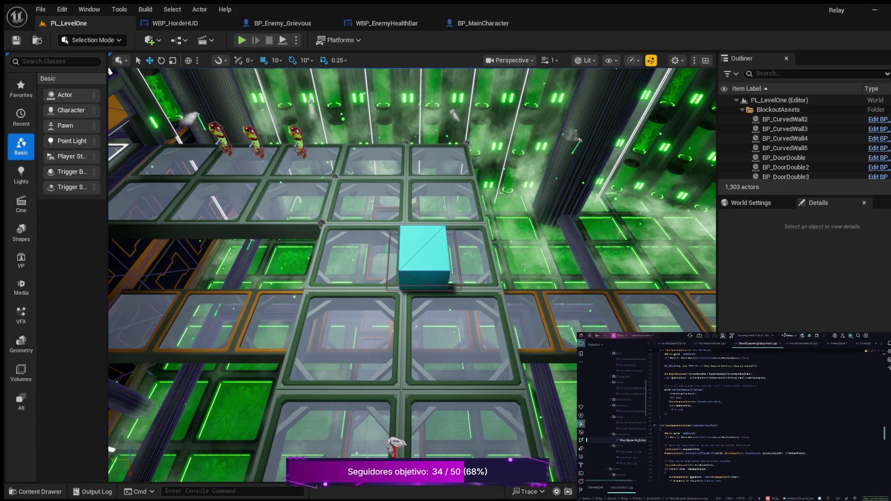
scroll(765, 415, "down", 5)
scroll(766, 415, "down", 6)
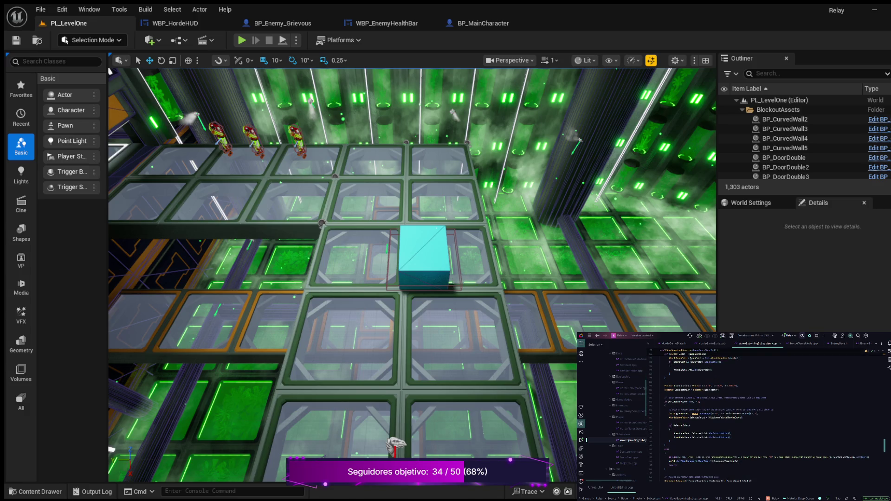
scroll(765, 418, "down", 9)
scroll(766, 418, "down", 5)
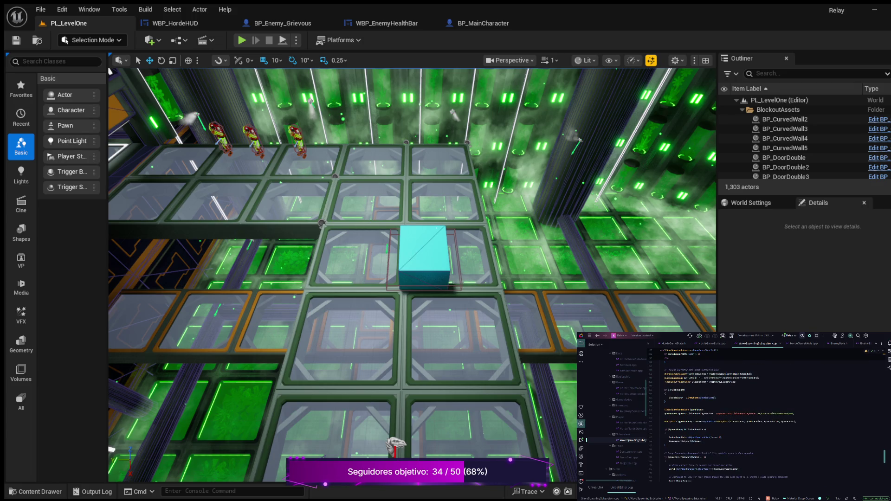
scroll(731, 418, "down", 8)
Finish the subsystem review, then bring up HordeGameState.cpp and HordePlayerState.cpp.
scroll(730, 418, "down", 5)
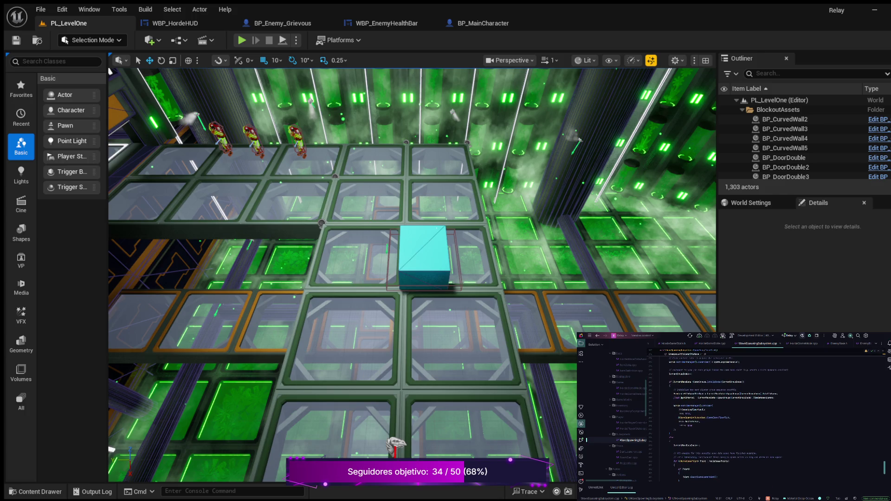
scroll(731, 418, "down", 5)
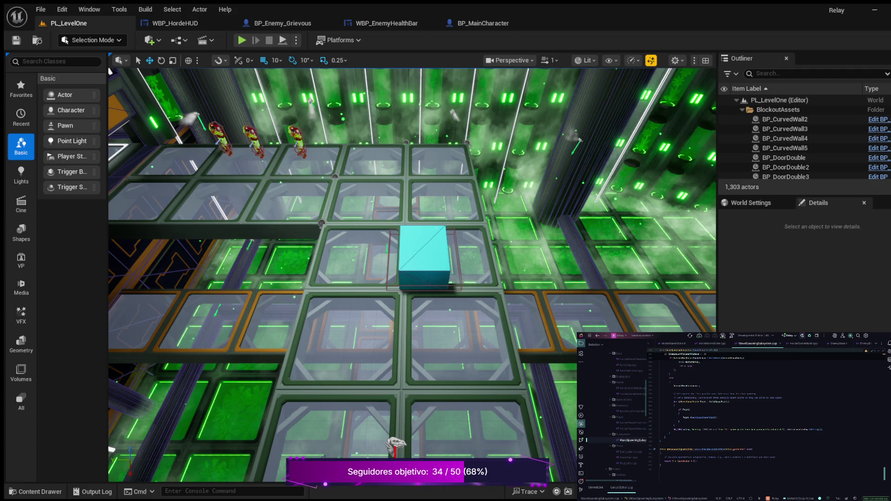
left_click(710, 344)
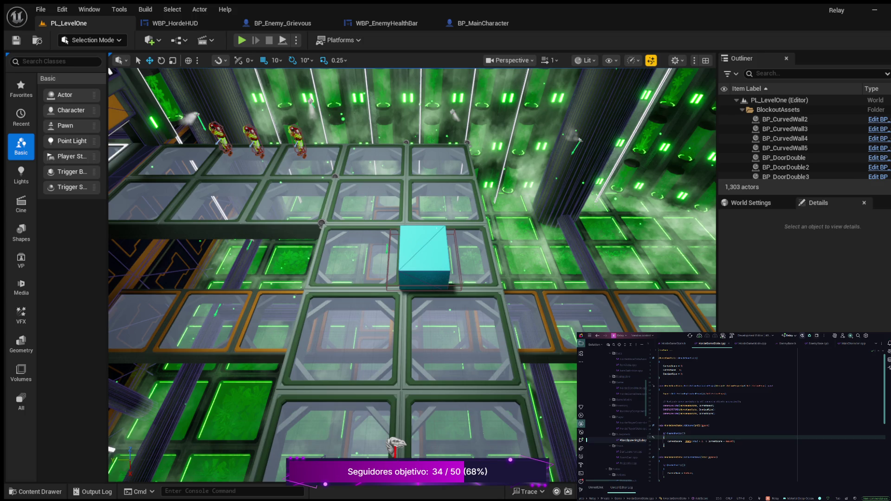
left_click(631, 428)
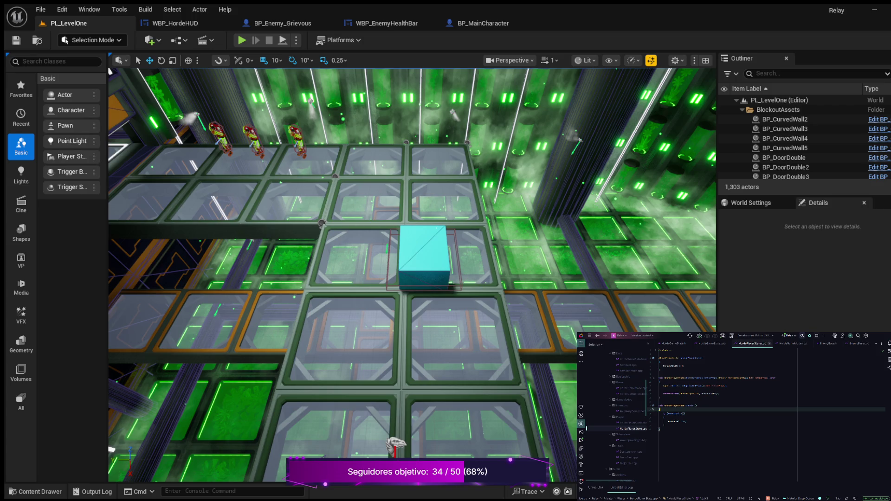
Close the HordePlayerState.cpp and HordePlayerController.cpp tabs, returning to HordeGameState.cpp.
left_click(769, 343)
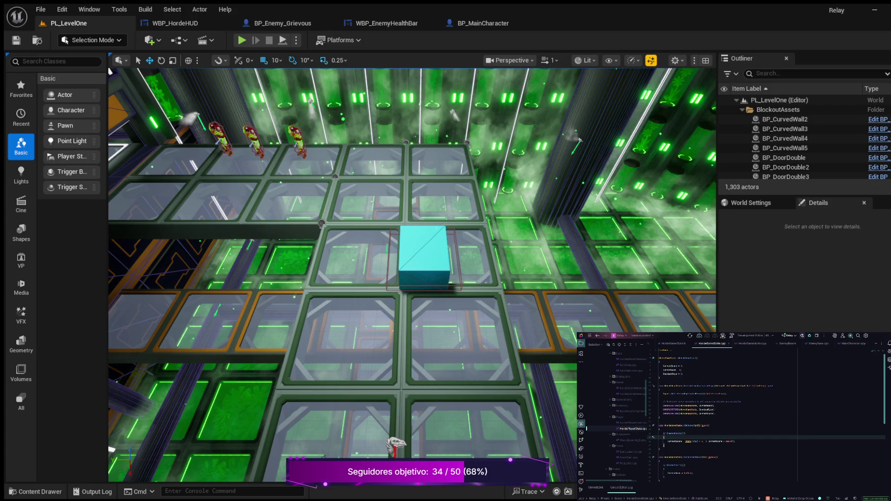
left_click(632, 422)
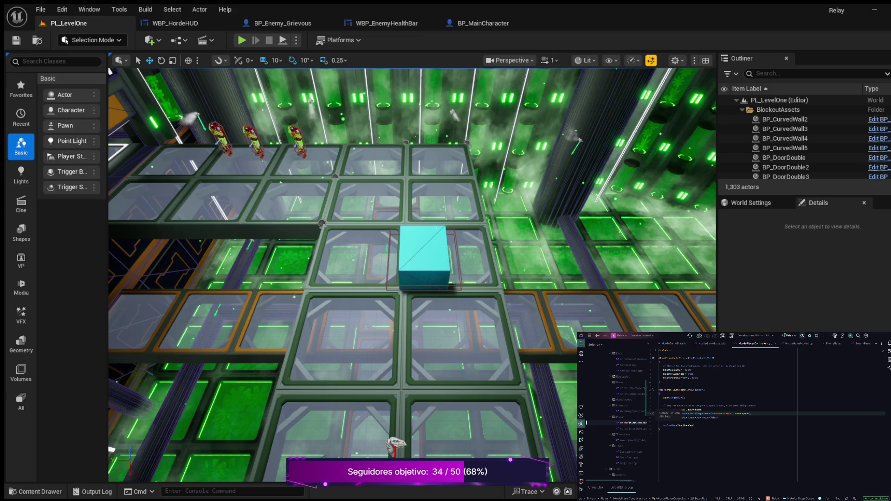
left_click(775, 343)
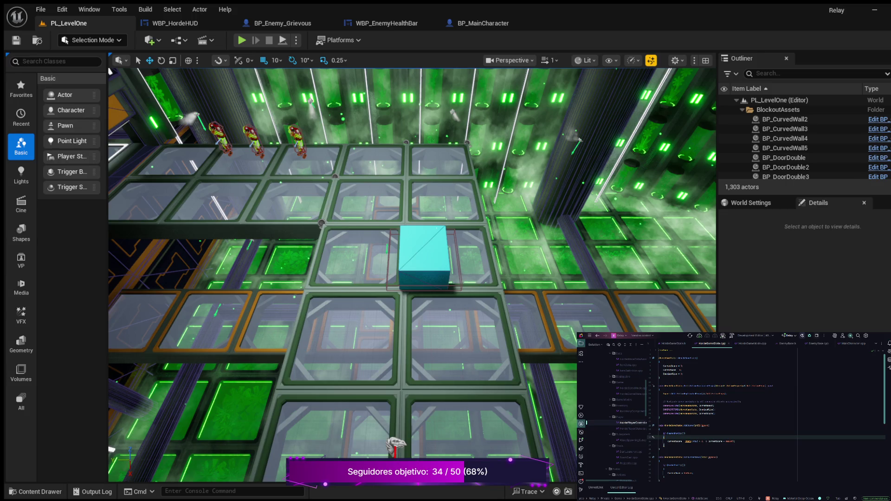
left_click(633, 394)
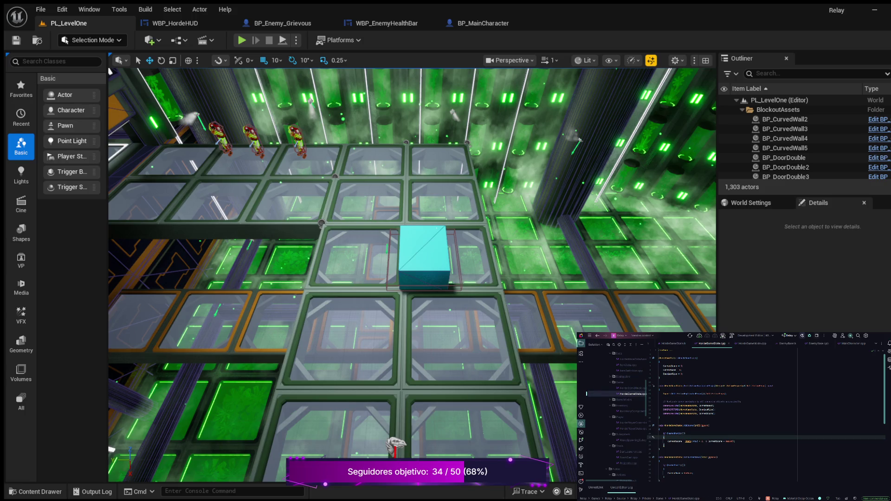
Read HordeGameState.cpp and switch to its HordeGameState.h header.
scroll(765, 415, "down", 3)
scroll(766, 415, "down", 3)
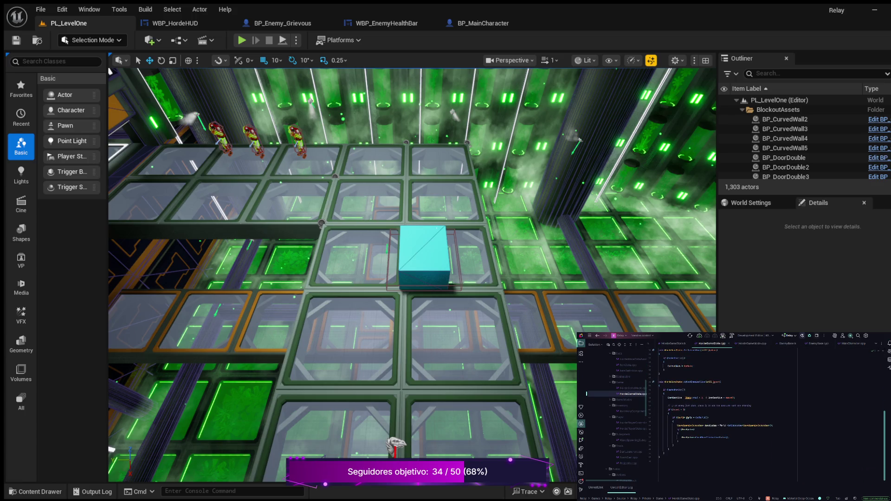
scroll(766, 415, "up", 5)
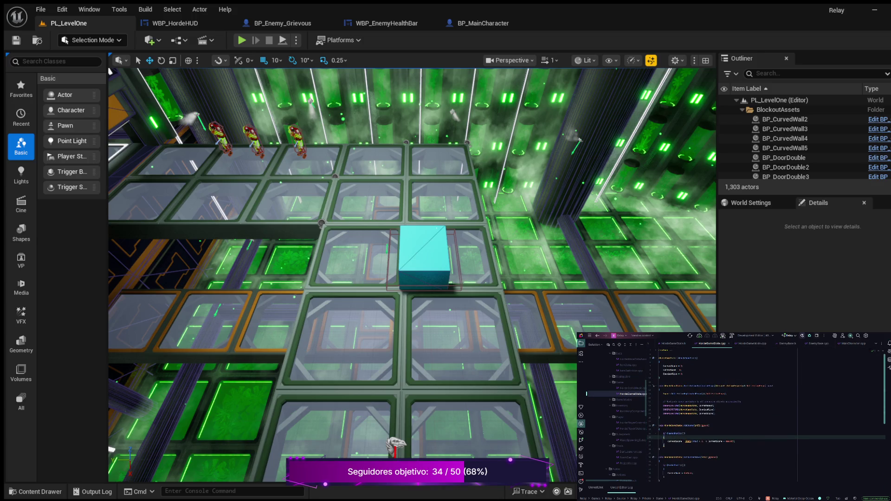
key("alt+o")
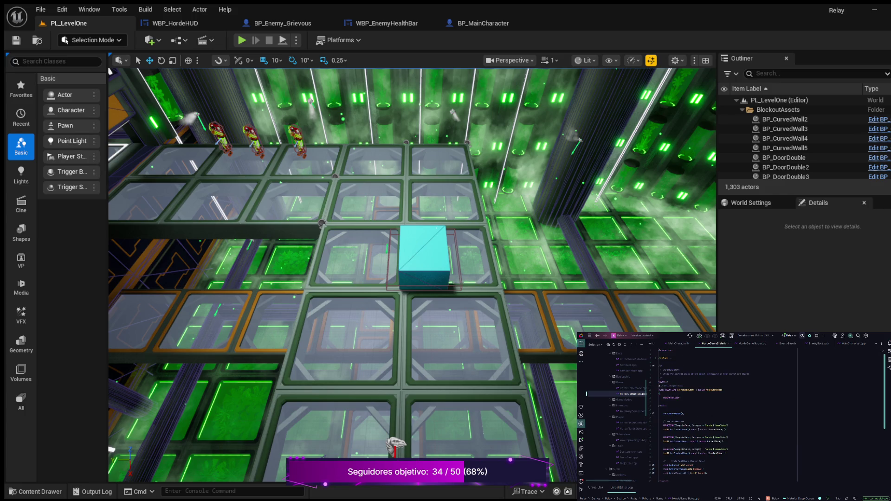
Open HordeGameMode.cpp from BeginPlay and skim to the end of the file.
left_click(633, 388)
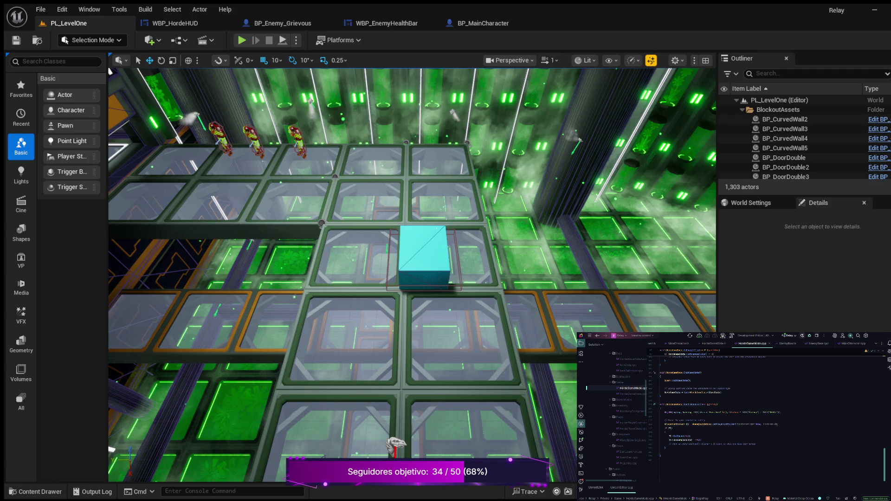
scroll(766, 417, "up", 10)
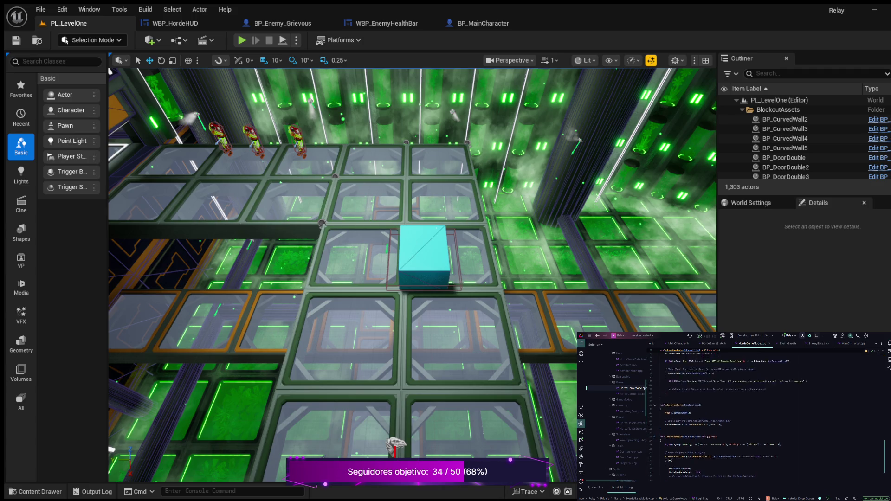
scroll(765, 418, "down", 5)
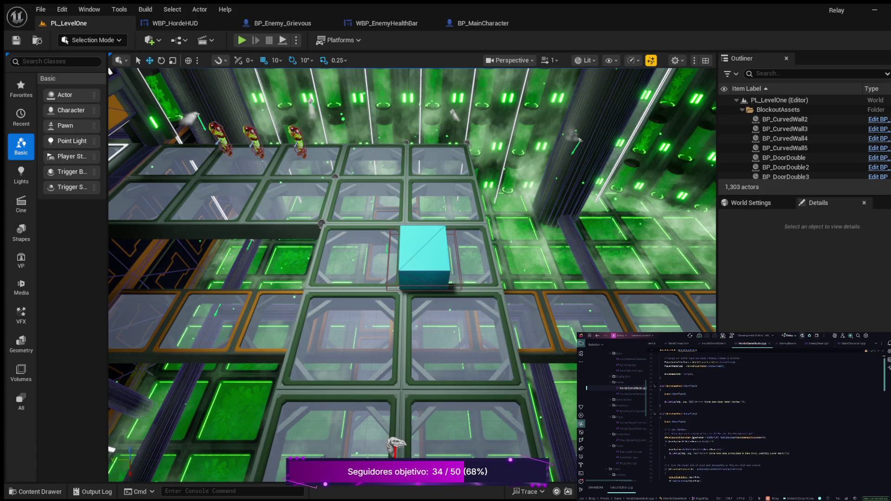
scroll(765, 418, "down", 5)
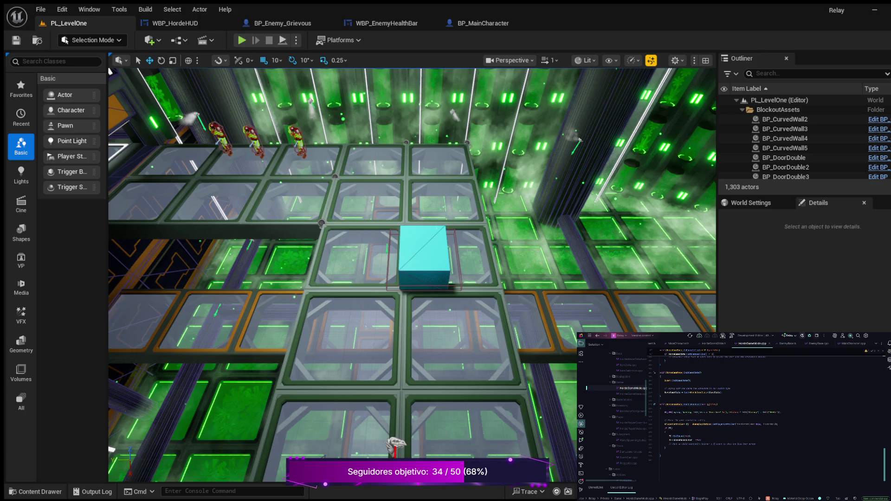
key("ctrl+End")
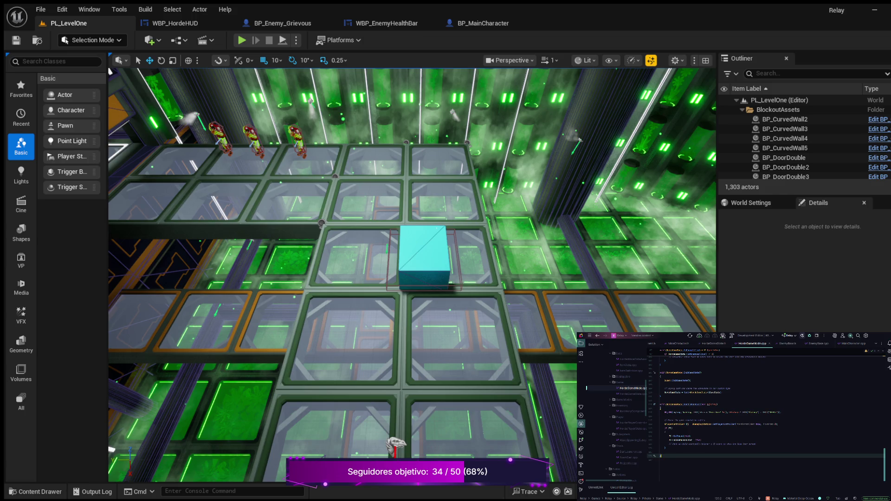
key("ctrl+a")
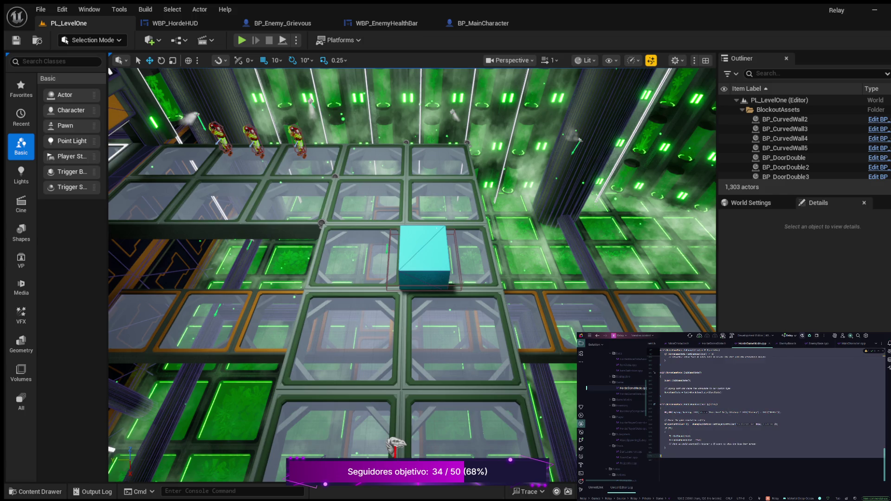
key("Right")
Review the OnEnemyKilled and InitGameState functions, with the caret on a code line.
scroll(766, 418, "up", 6)
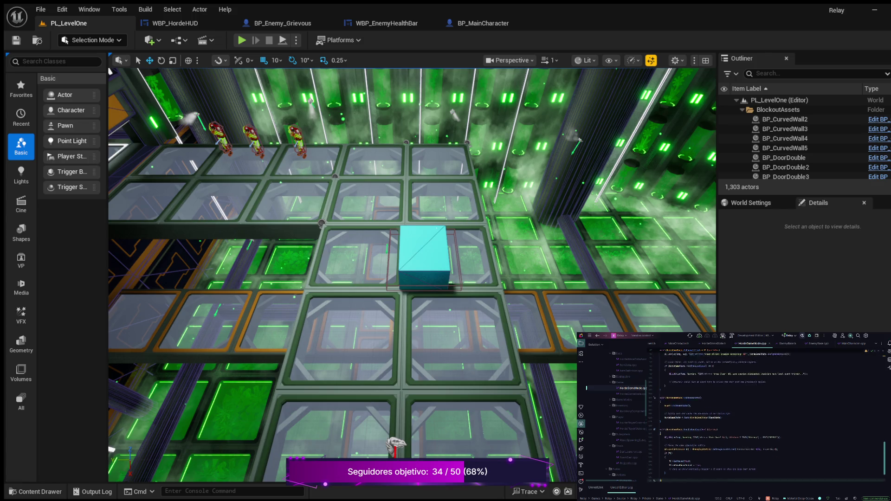
scroll(729, 418, "down", 3)
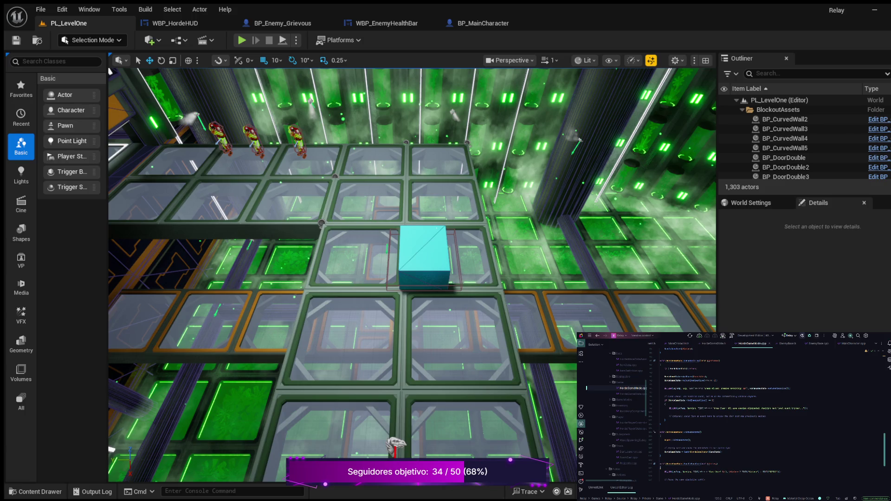
left_click(707, 416)
scroll(765, 415, "down", 2)
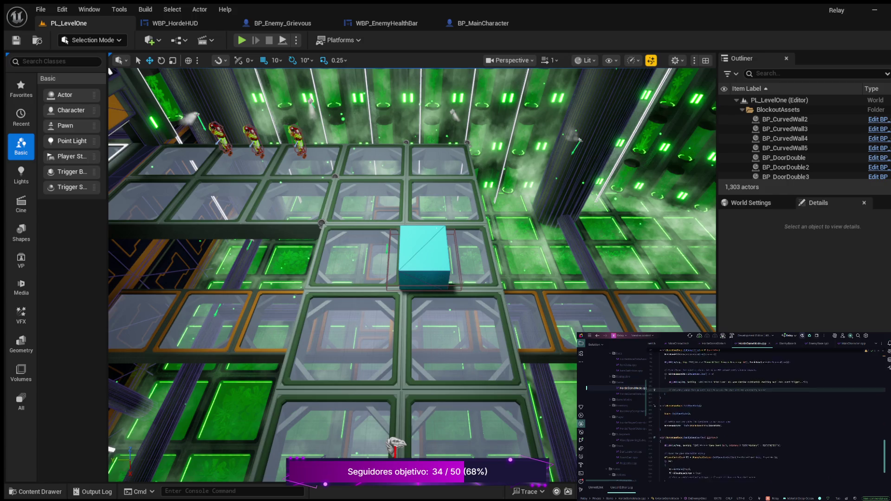
scroll(766, 418, "up", 9)
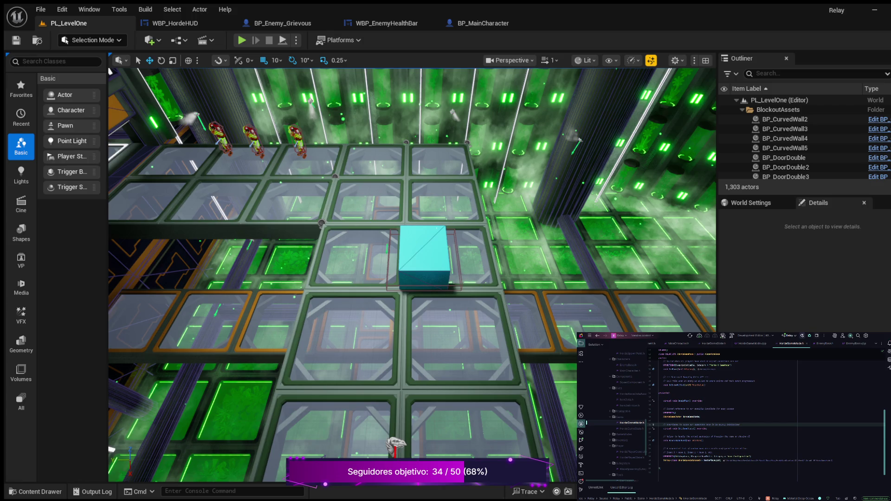
Add a void PlayerDied(); declaration below OnActorKilled in HordeGameMode.h.
scroll(766, 411, "down", 1)
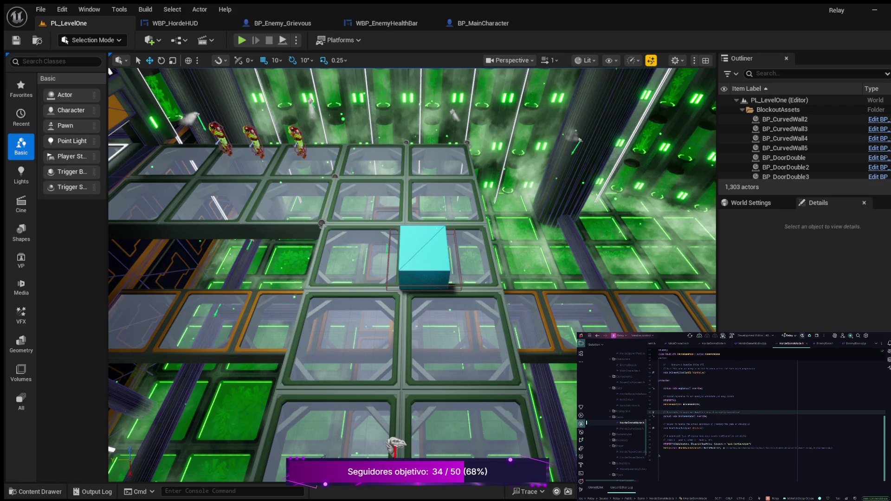
scroll(765, 418, "up", 5)
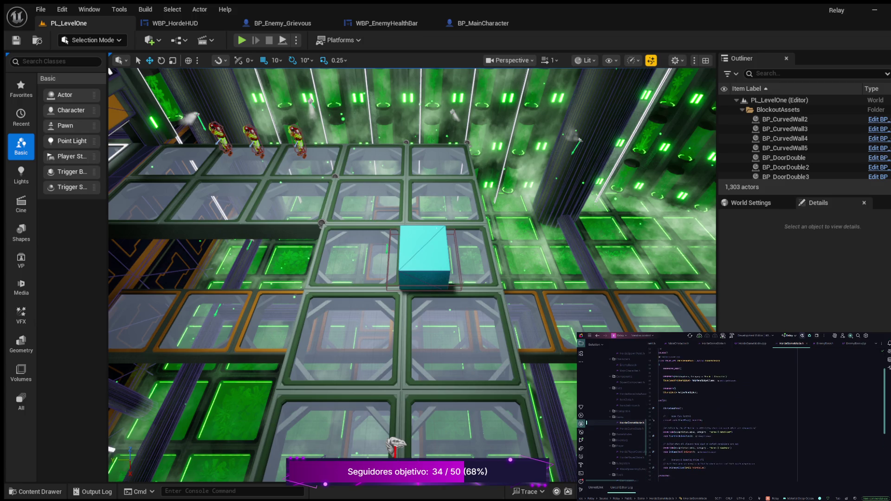
scroll(766, 418, "up", 1)
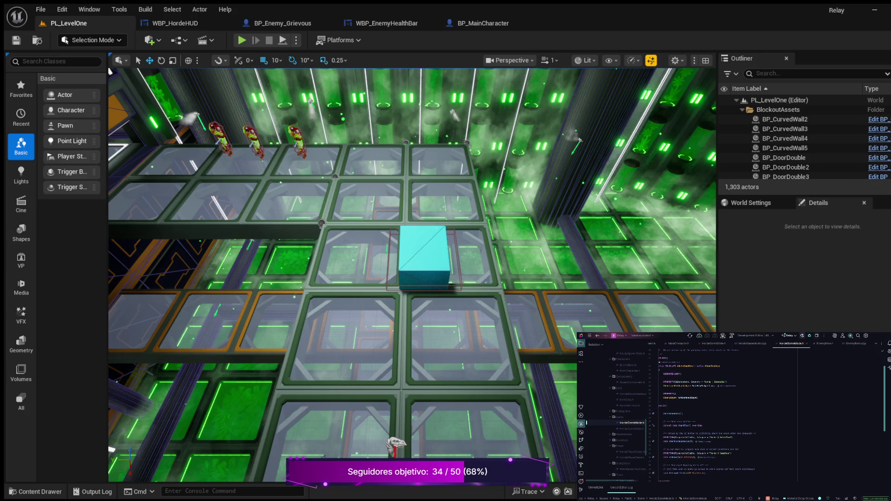
scroll(766, 418, "down", 3)
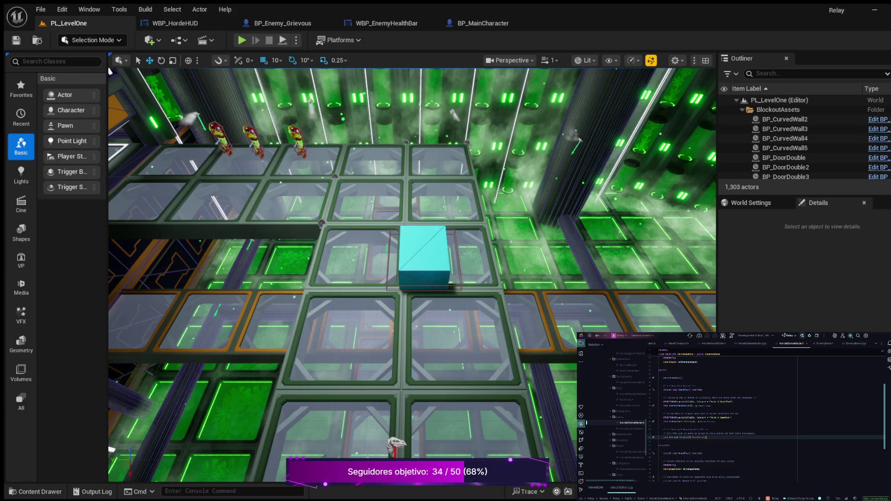
key("Return")
key("Return")
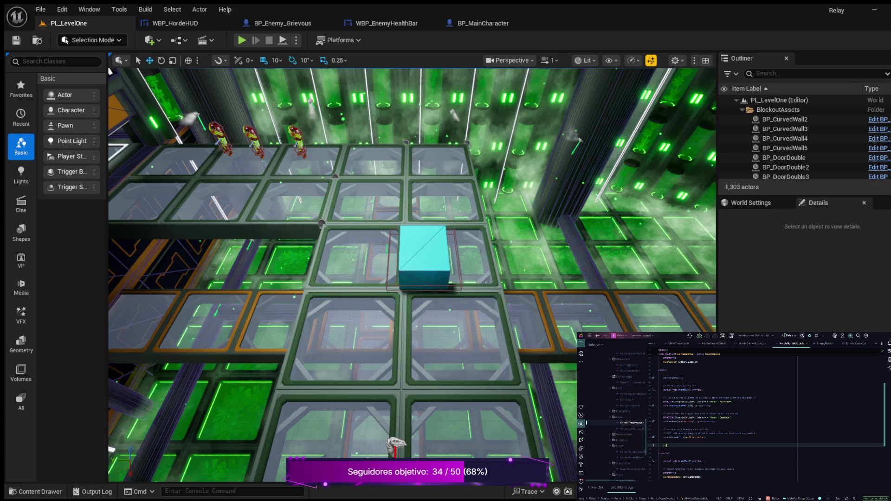
type("s")
type("Died()")
Generate an empty PlayerDied() definition in HordeGameMode.cpp, then add a declaration line below it in the header.
key("alt+Return")
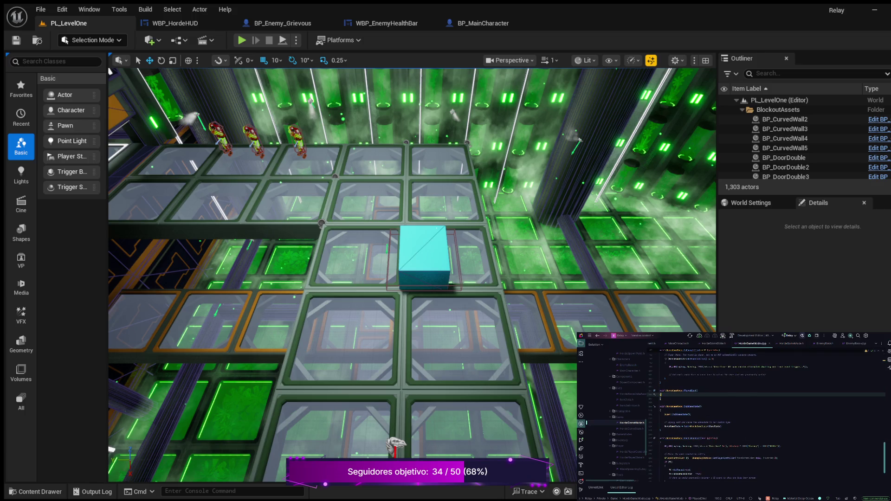
key("ctrl+Tab")
key("Return")
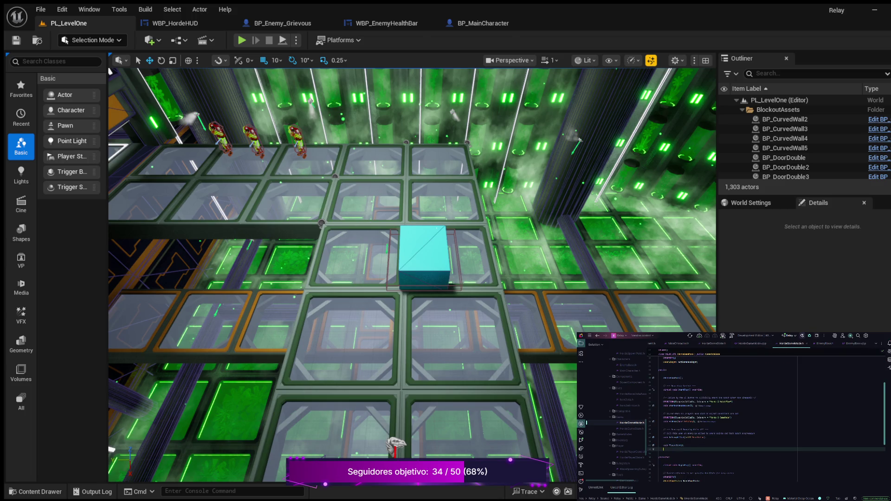
type("H")
type("andle")
type("P")
type(";")
type("ve")
scroll(765, 413, "down", 5)
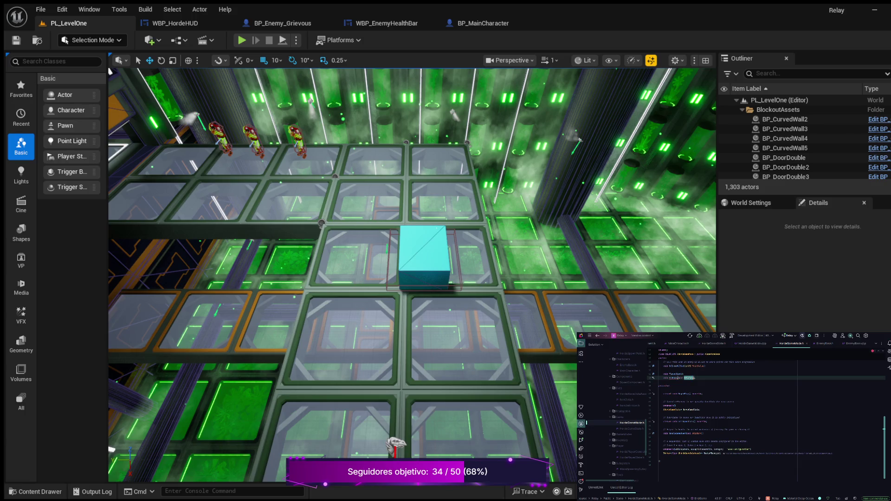
Move the declarations under public: in HordeGameMode.h, then open a blank line in PlayerDied's body.
key("ctrl+z")
left_click(677, 410)
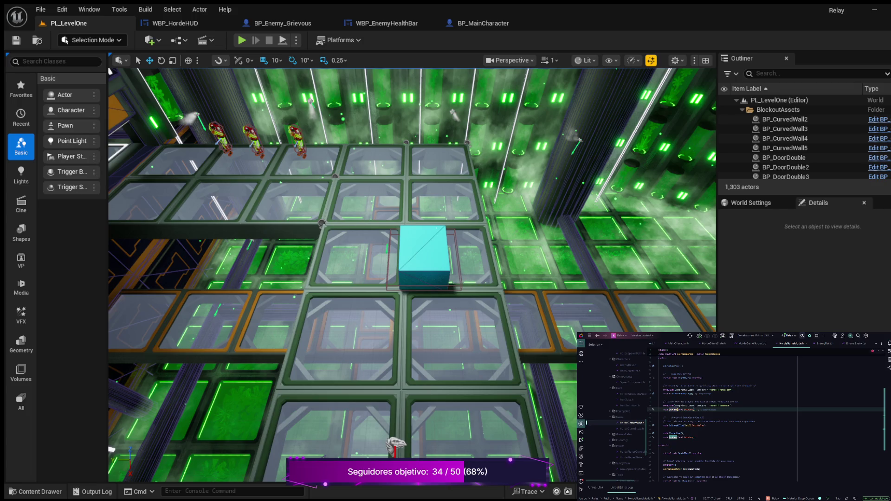
left_click(696, 437)
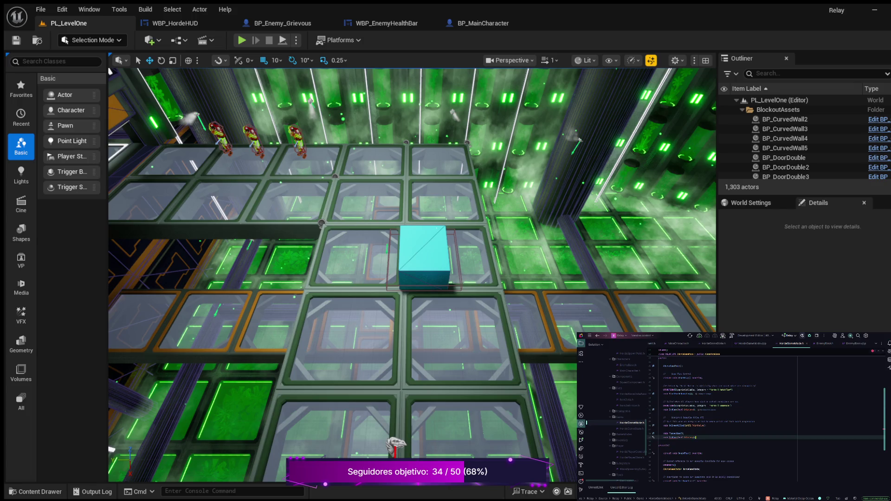
key("ctrl+z")
key("ctrl+z")
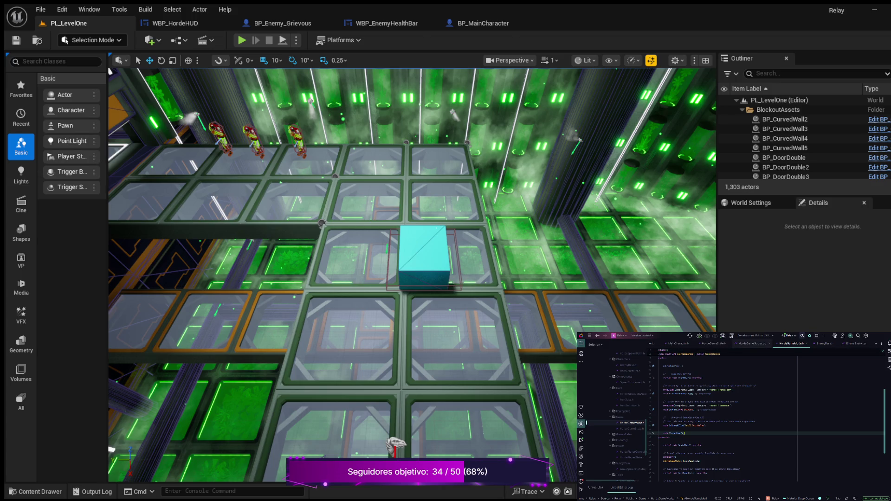
key("F12")
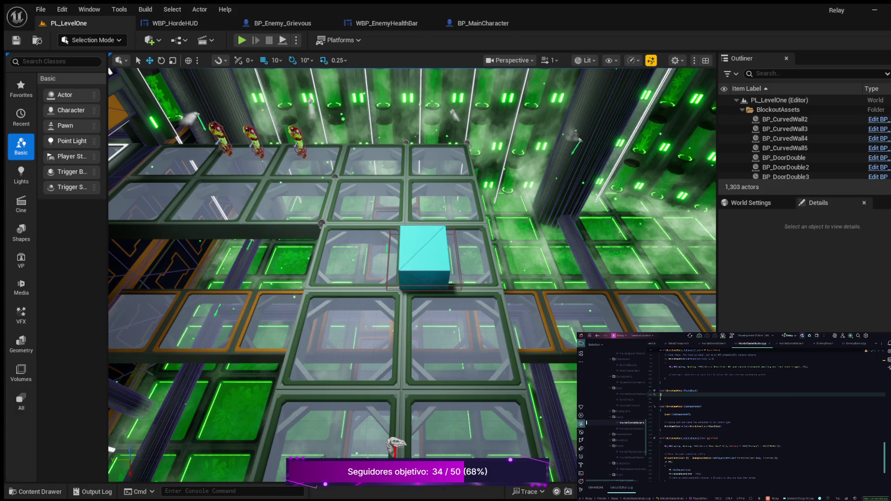
key("Return")
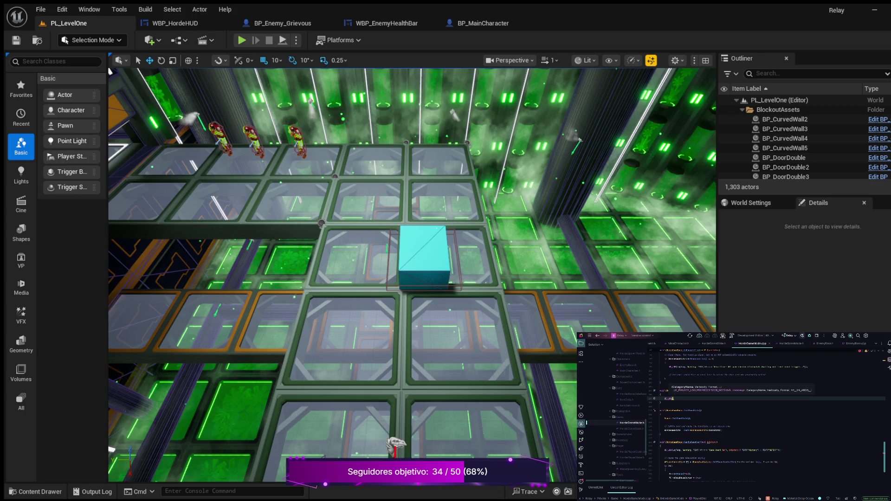
Have PlayerDied log a LogTemp Warning 'Hola mundo' message with a %s argument, then add lines before EndGame.
type("Lo")
type("gTem")
type("p, Warning")
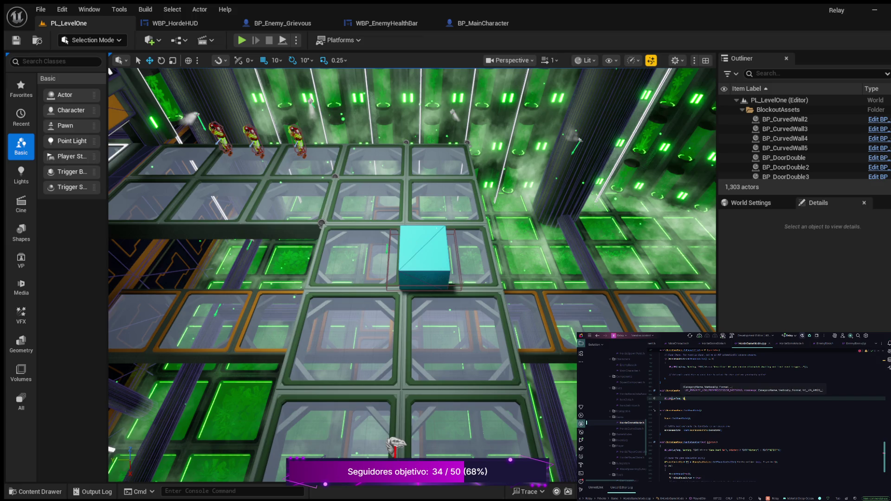
type(", TEX")
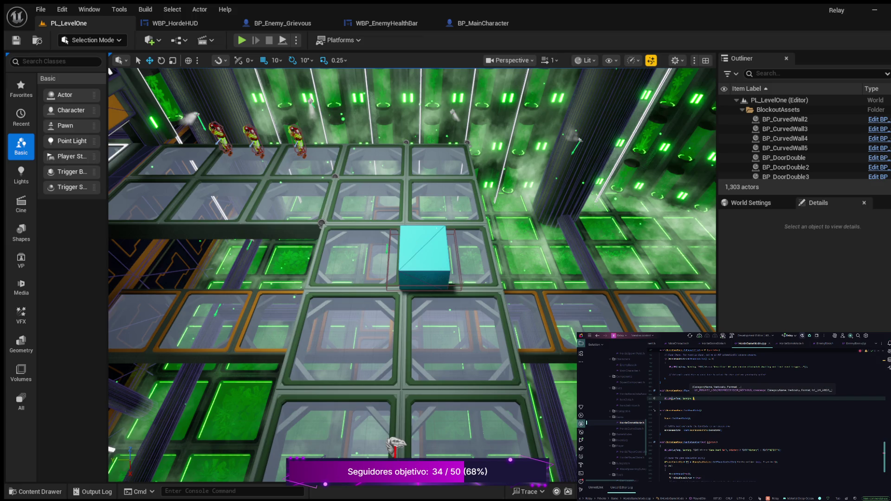
type("T")
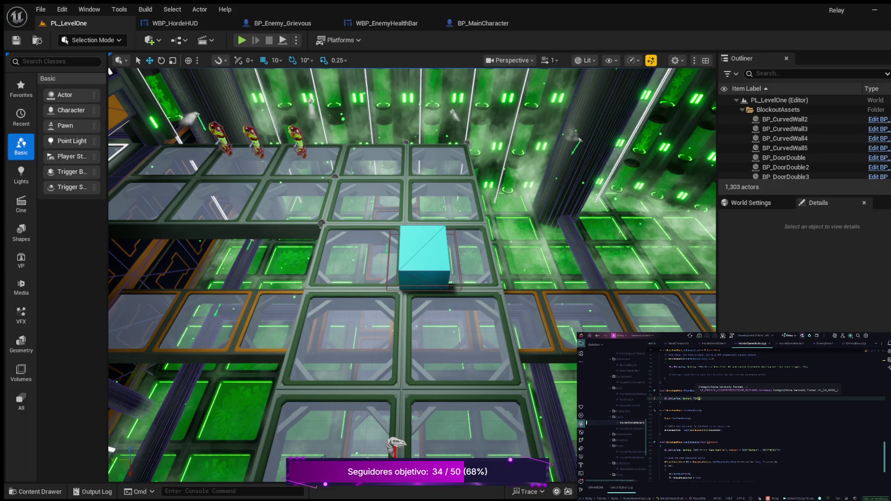
type("(\"")
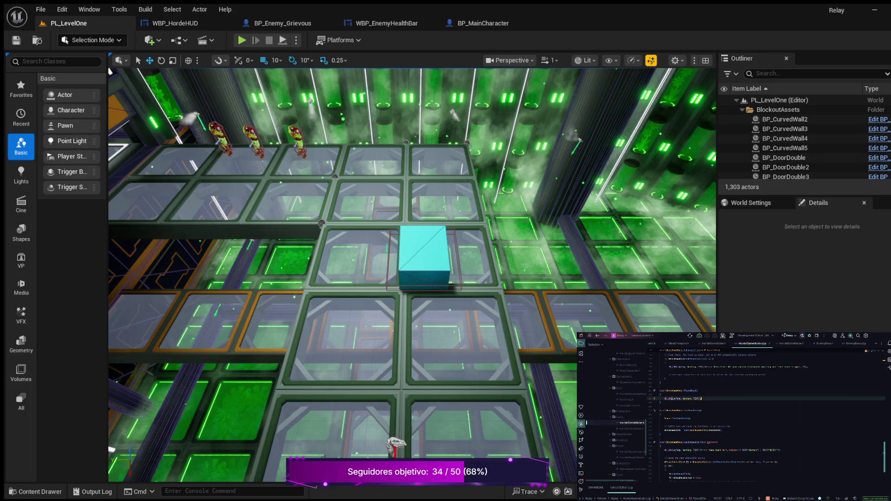
key("Left")
type("Hola mundo")
type("Stactivo")
type(":")
type("ayer%s")
key("Return")
key("Return")
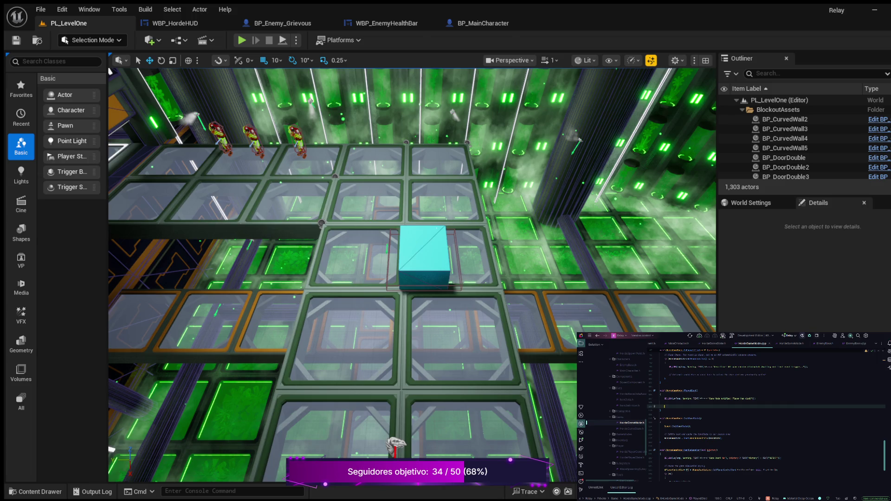
type("Gtrue")
key("Return")
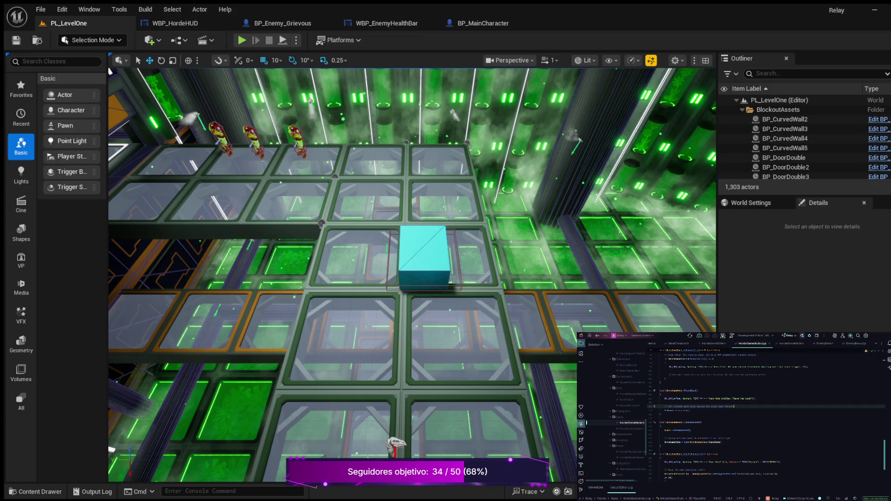
Close the EnemyBase.h and EnemyBase.cpp tabs and fold the Move function in MainCharacter.cpp.
left_click(836, 343)
left_click(839, 343)
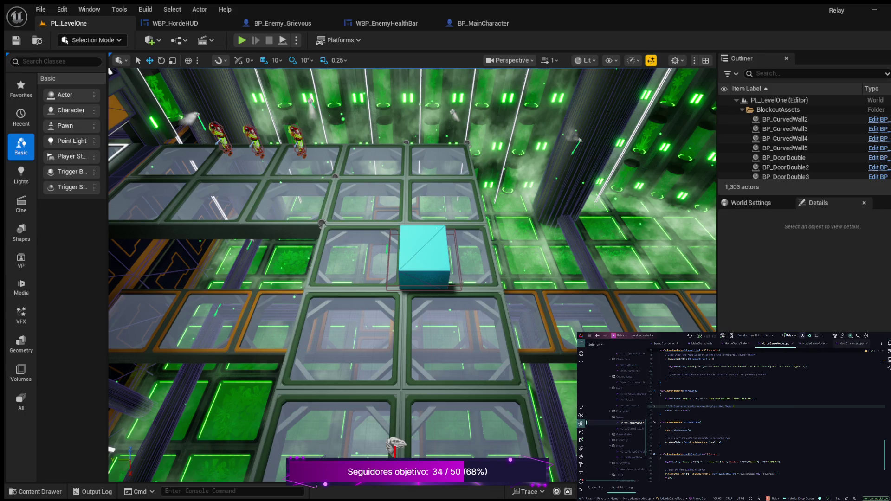
left_click(851, 344)
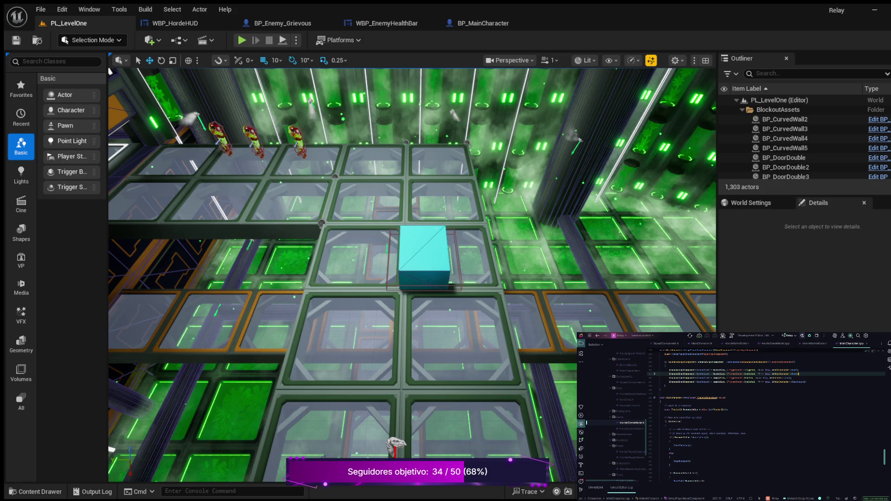
left_click(655, 398)
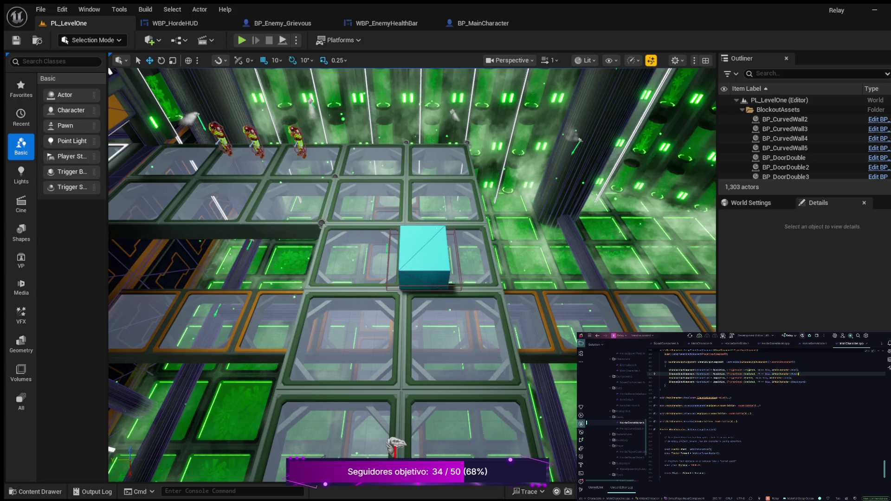
scroll(766, 413, "up", 2)
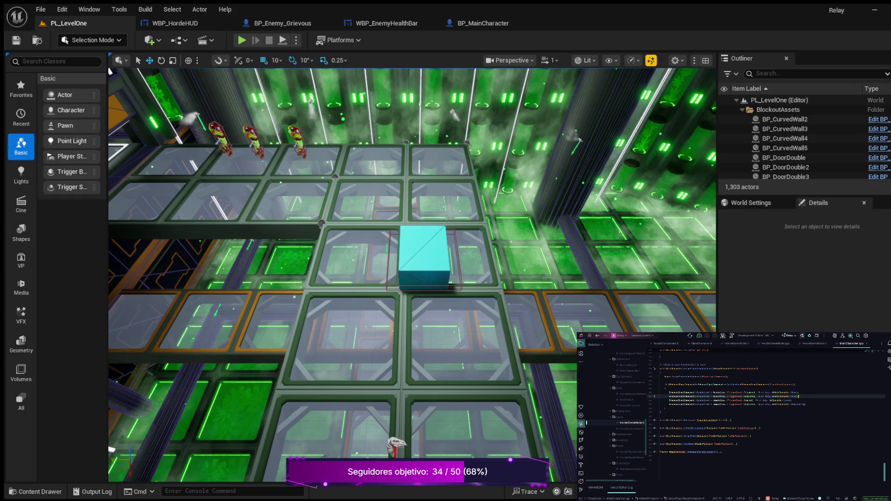
scroll(766, 413, "up", 10)
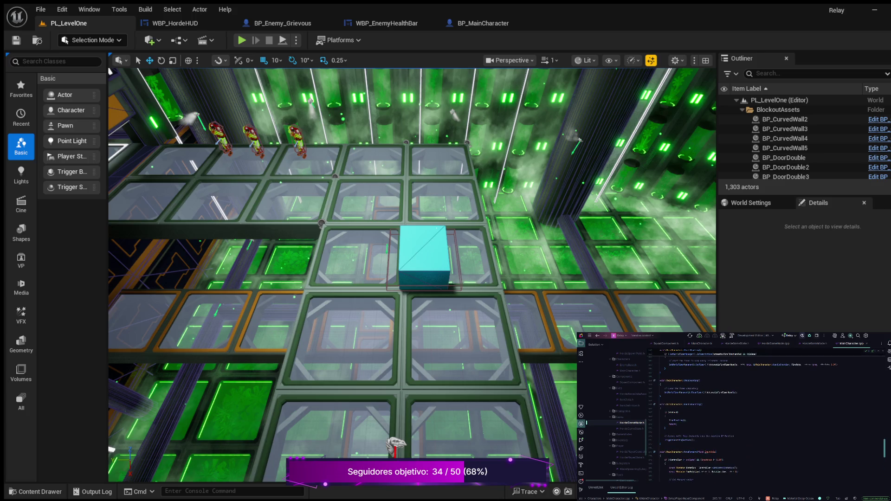
scroll(766, 412, "down", 10)
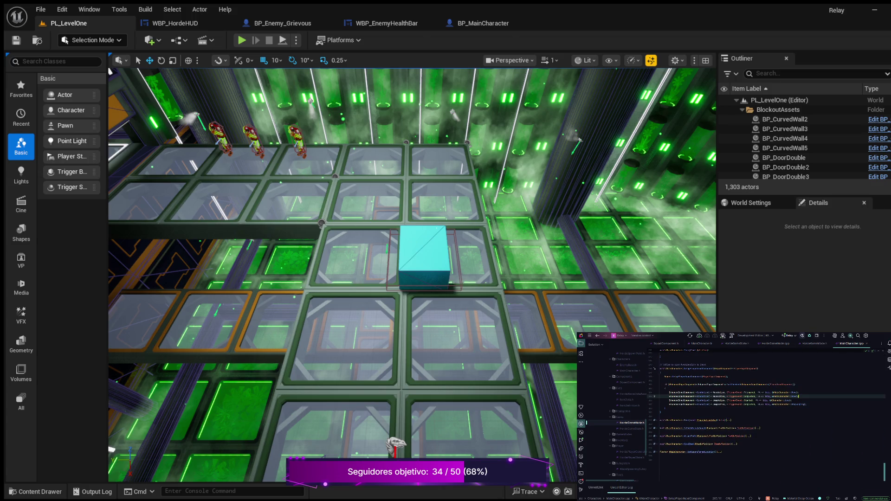
scroll(765, 413, "down", 3)
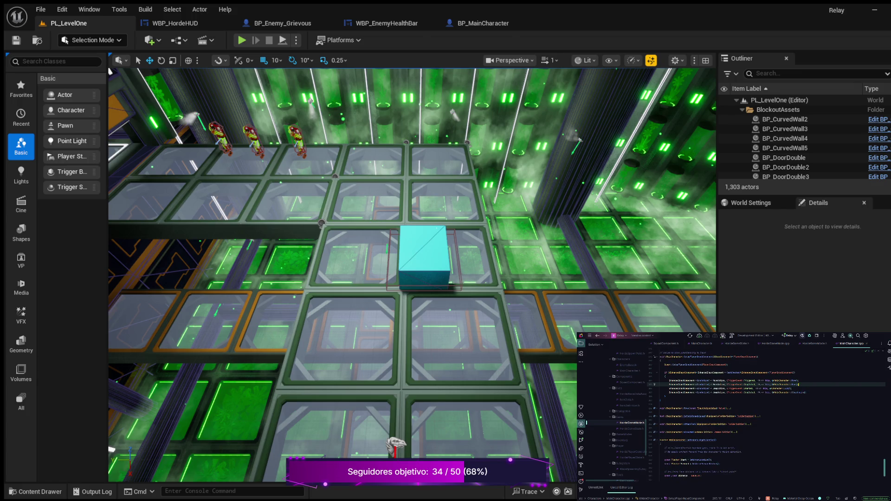
Toggle folding on the functions near the bottom, including SetupPlayerInputComponent.
key("ctrl+z")
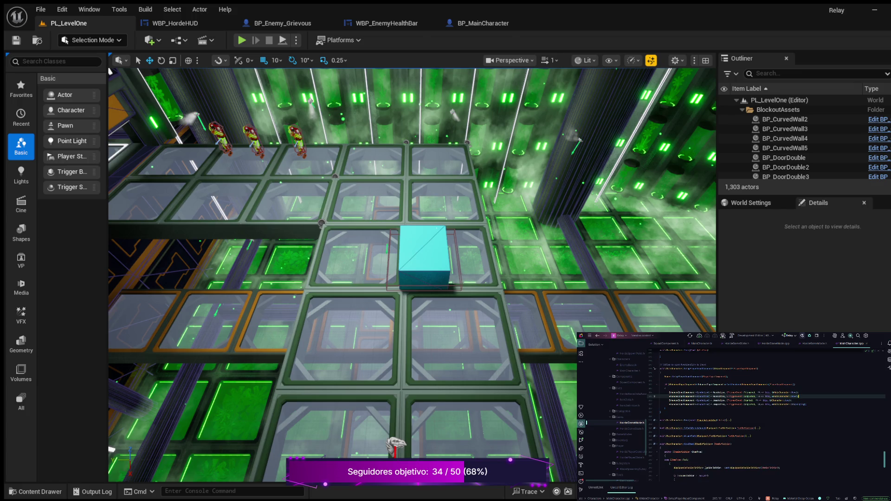
scroll(766, 413, "down", 3)
key("ctrl+z")
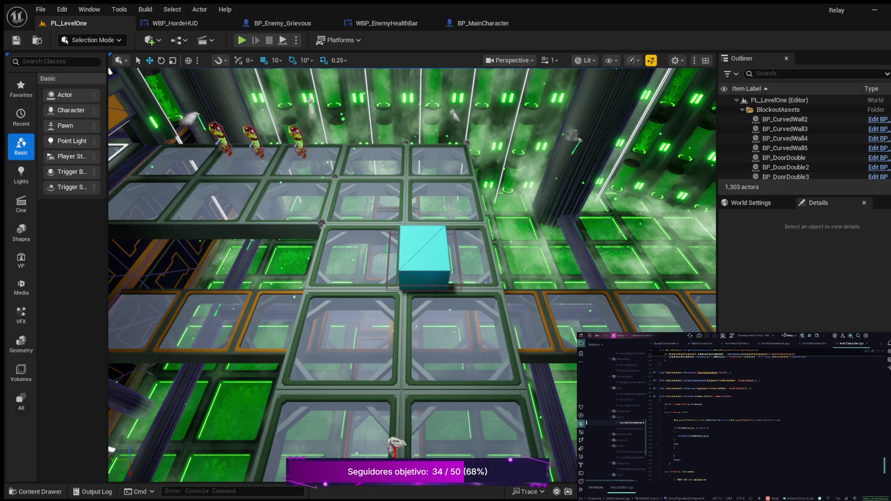
key("ctrl+z")
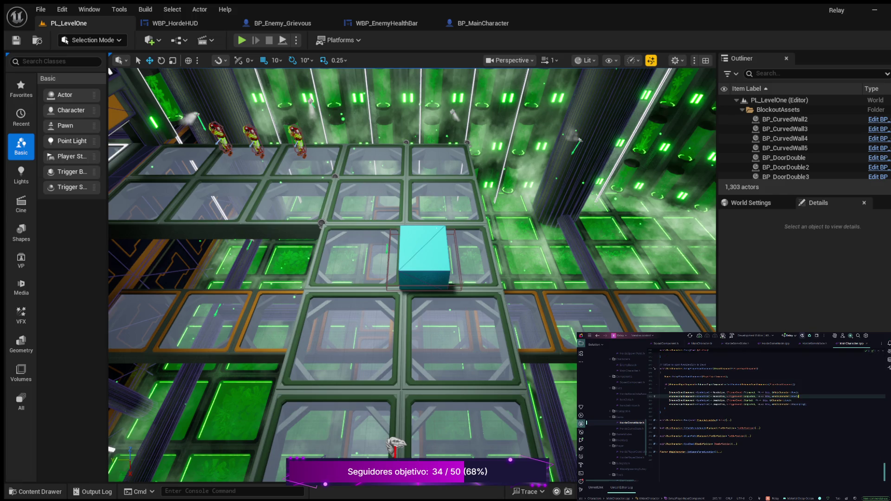
key("ctrl+z")
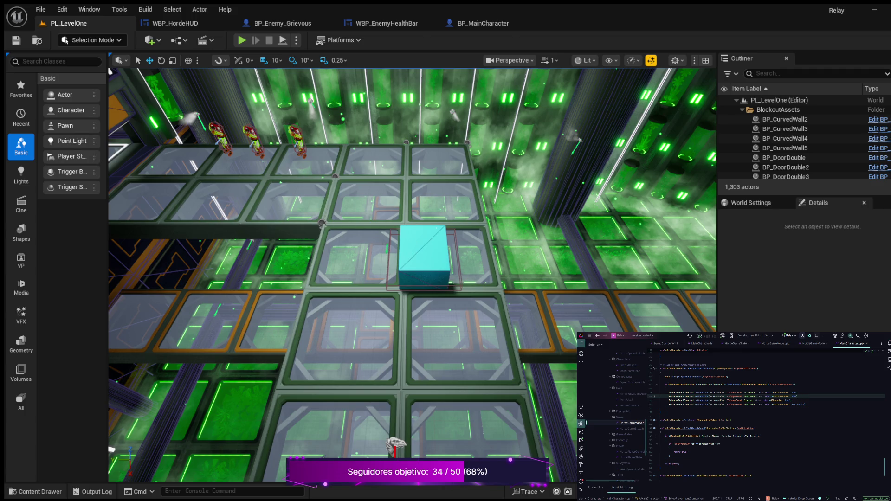
key("ctrl+z")
key("ctrl+z")
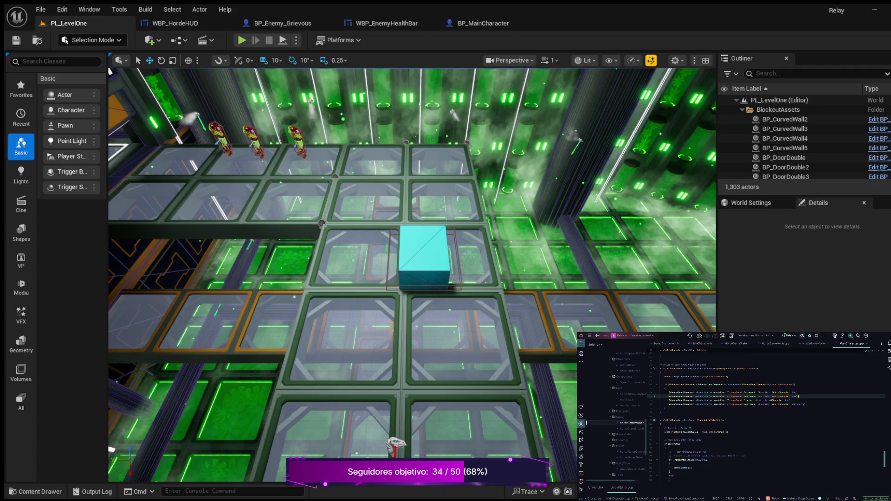
scroll(765, 416, "down", 2)
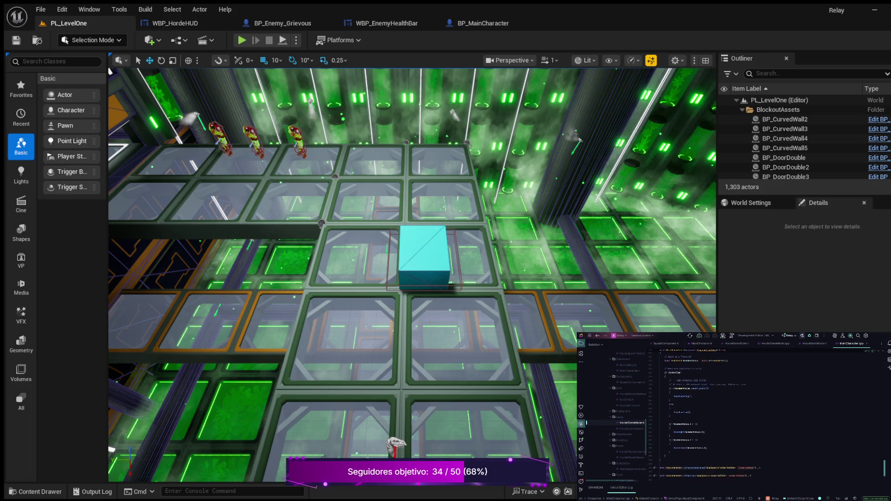
scroll(766, 415, "up", 4)
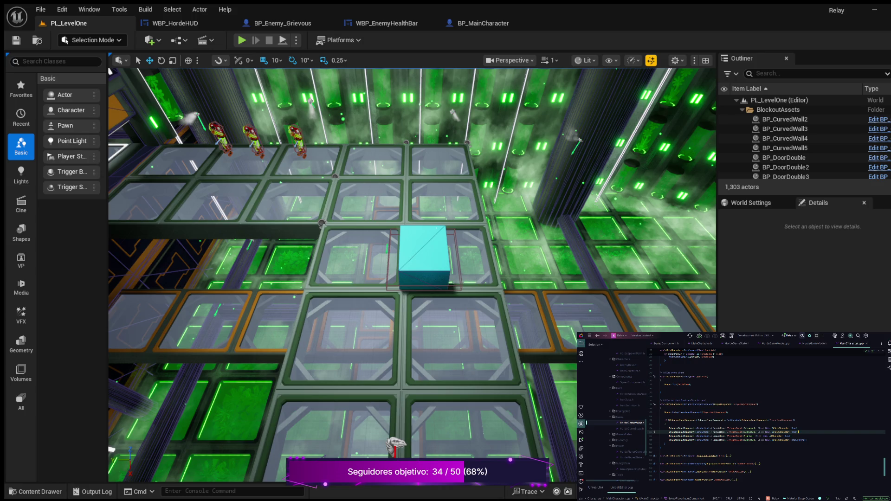
scroll(766, 415, "up", 5)
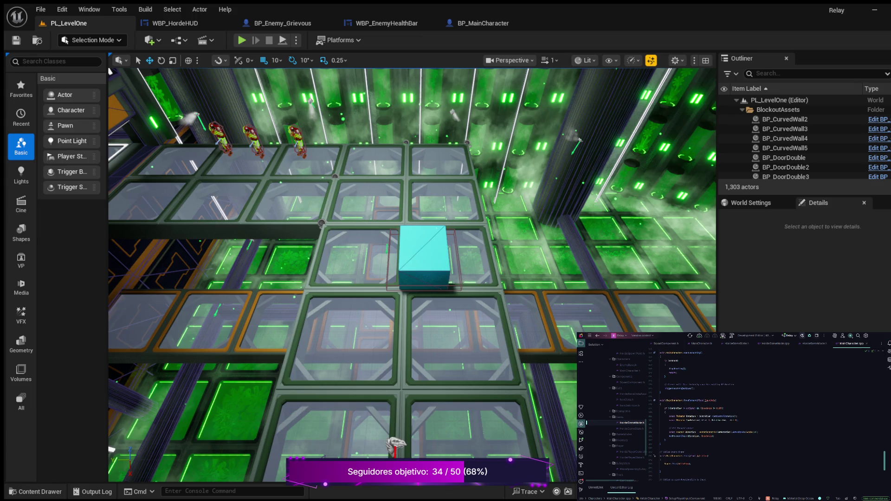
Collapse the Tick, SetupPlayerInputComponent, HandleMovement and HandleDeath function bodies.
key("ctrl+shift+minus")
scroll(766, 418, "up", 2)
key("ctrl+minus")
scroll(766, 418, "up", 1)
scroll(765, 418, "up", 1)
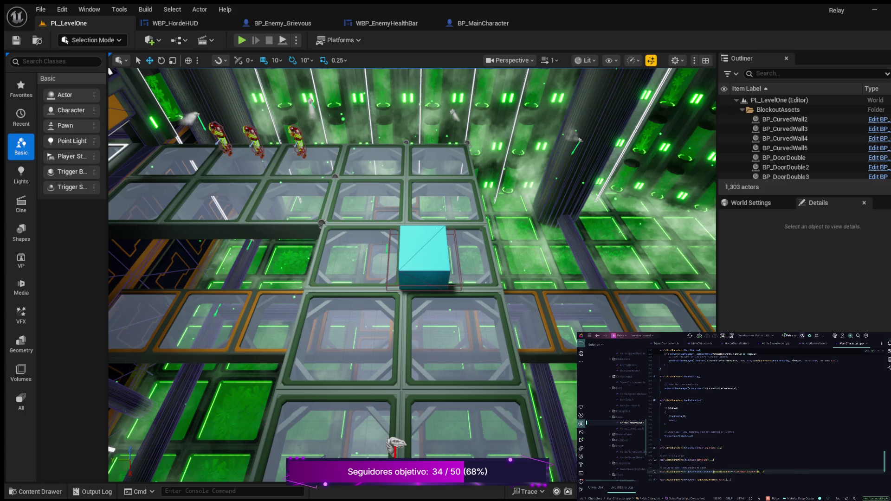
key("ctrl+minus")
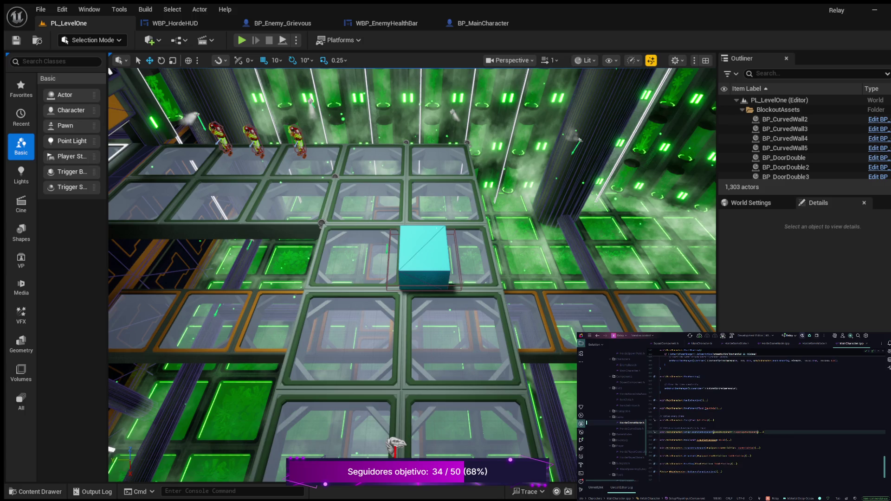
key("ctrl+plus")
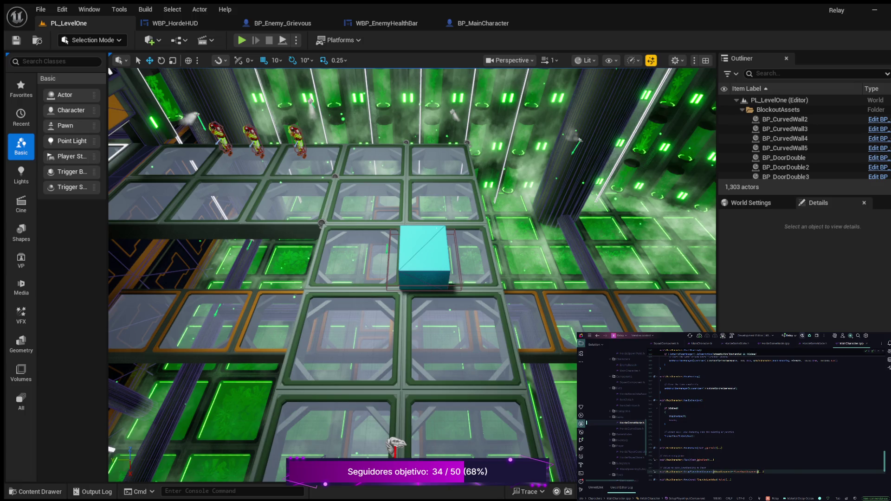
key("ctrl+minus")
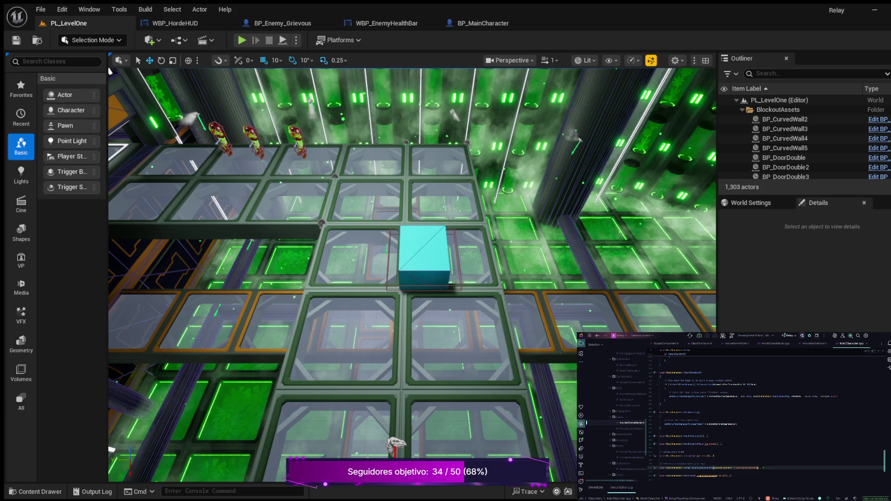
Collapse the StopShooting and StartShooting function bodies.
key("ctrl+minus")
key("ctrl+plus")
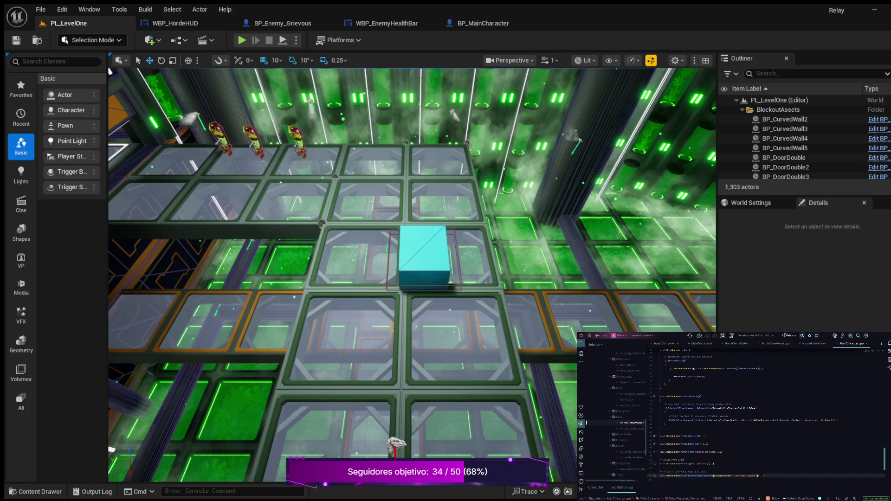
scroll(765, 417, "up", 1)
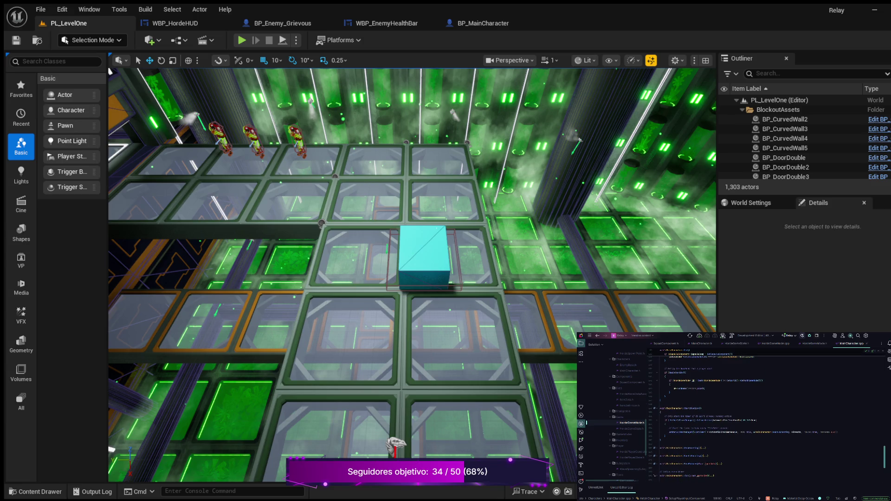
key("ctrl+minus")
key("ctrl+plus")
scroll(765, 418, "up", 4)
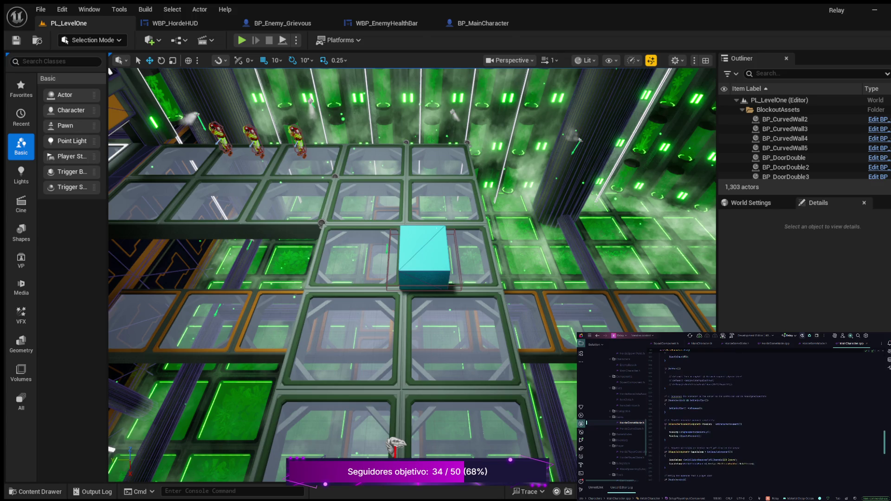
scroll(765, 417, "up", 7)
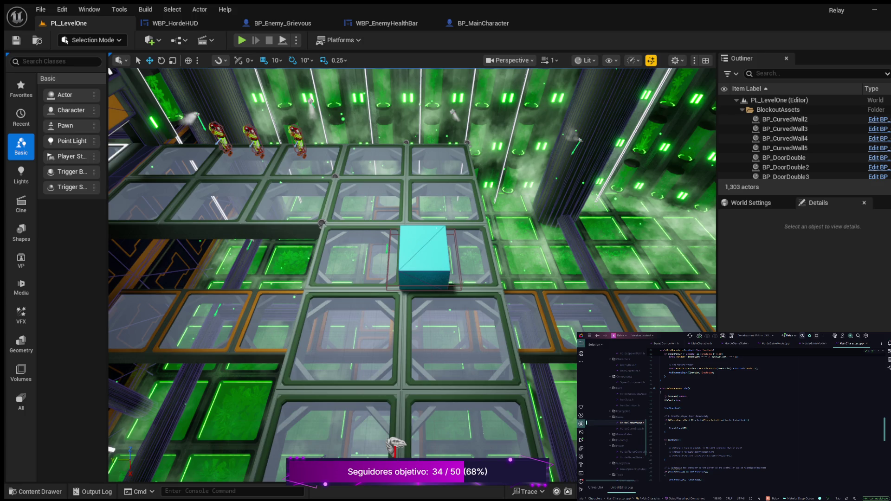
scroll(738, 413, "up", 5)
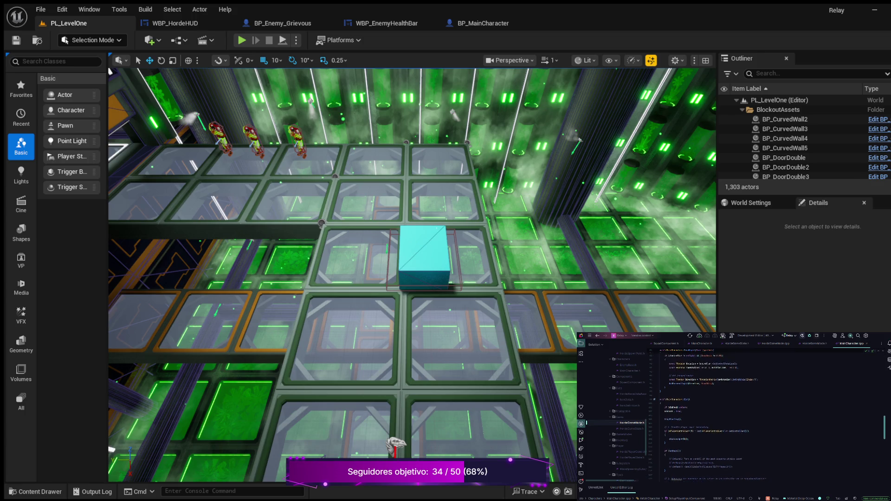
scroll(738, 413, "up", 5)
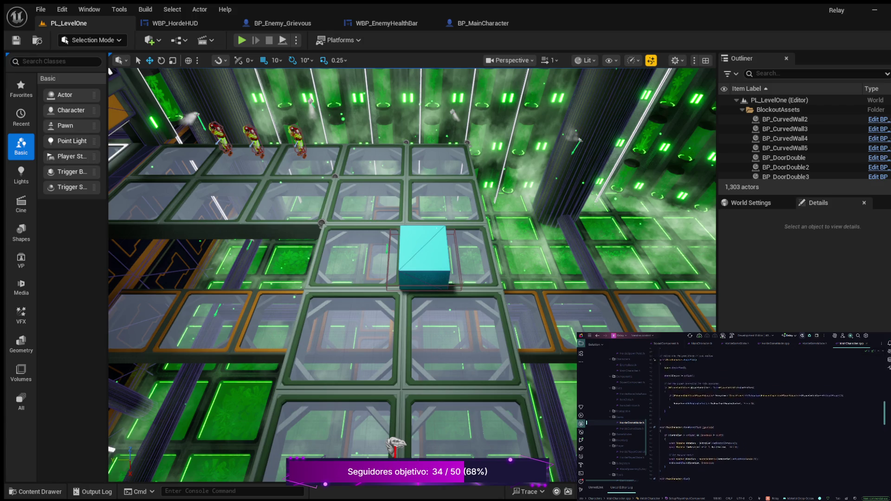
scroll(772, 416, "up", 3)
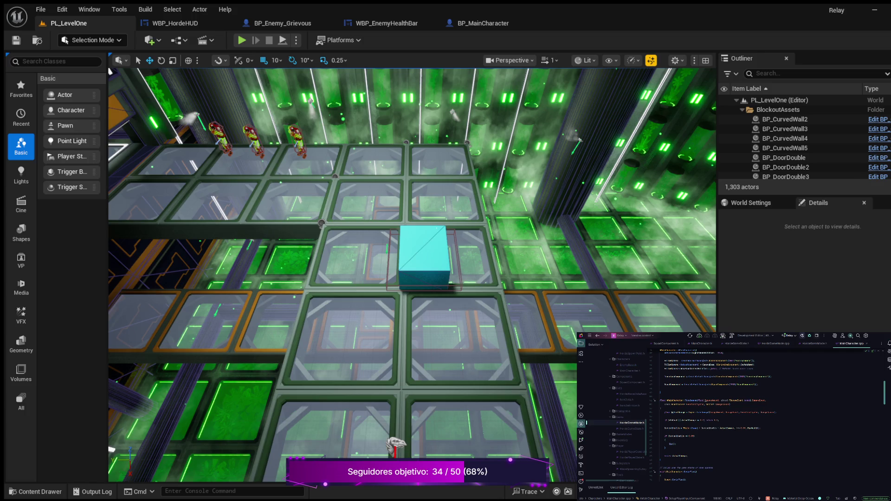
Add an if check with a Cast<> before Die() in TakeDamage's death branch.
left_click(665, 441)
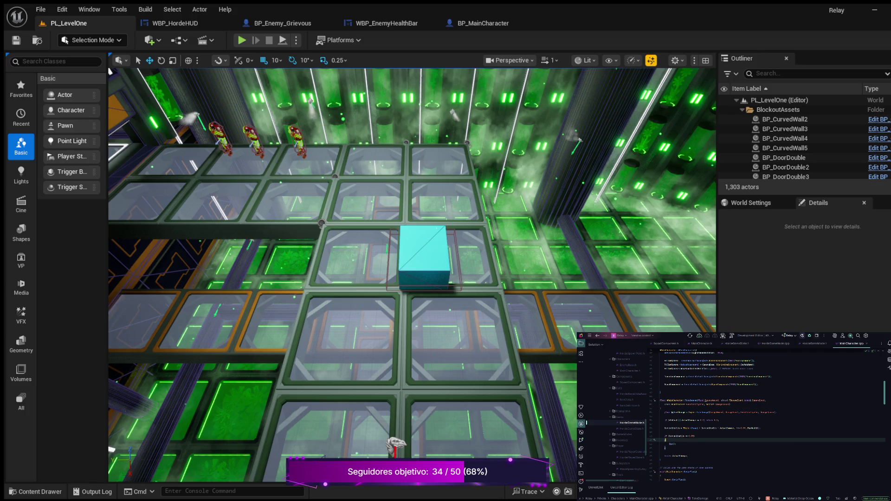
key("Return")
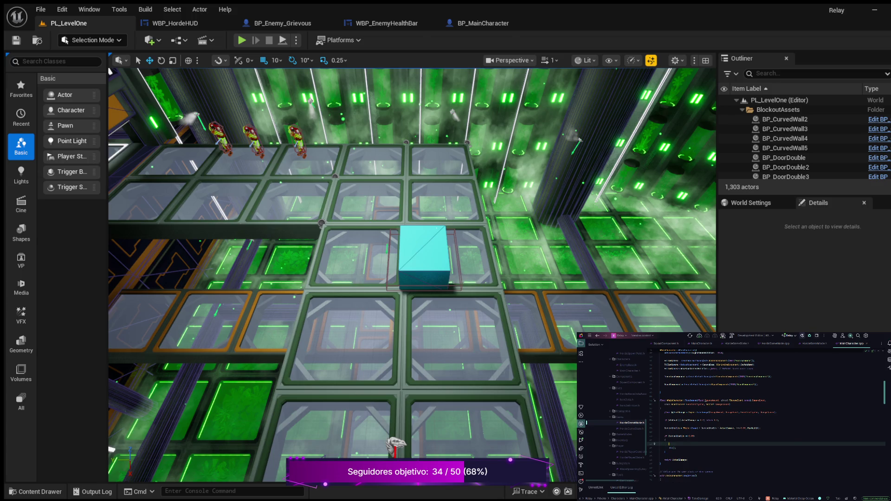
type("if (b")
type("Overed")
type("->IsGa")
type("meO")
type("t")
key("Return")
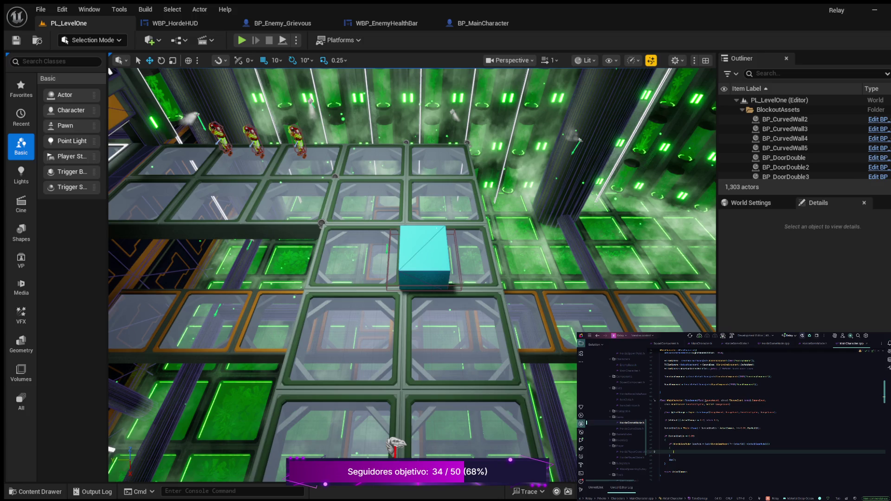
Comment out the unfinished GameMode line and bring up HordeGameState.h.
type("meMode-")
key("ctrl+slash")
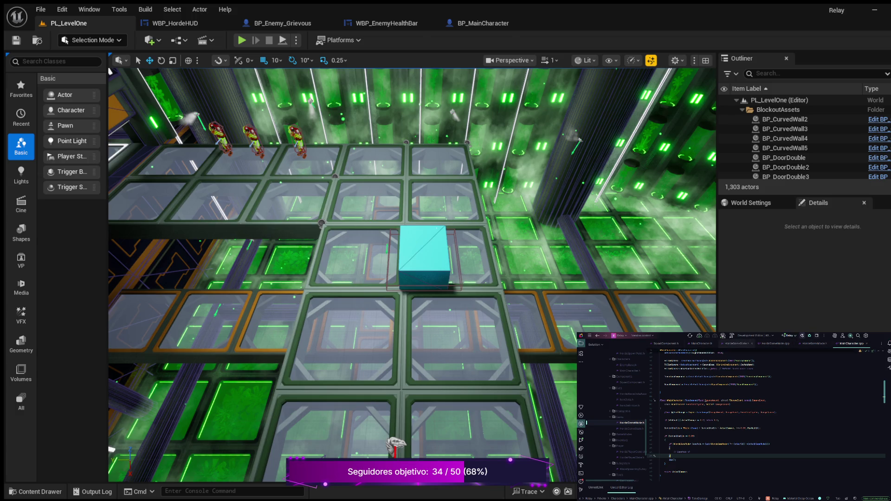
left_click(735, 344)
scroll(765, 417, "down", 3)
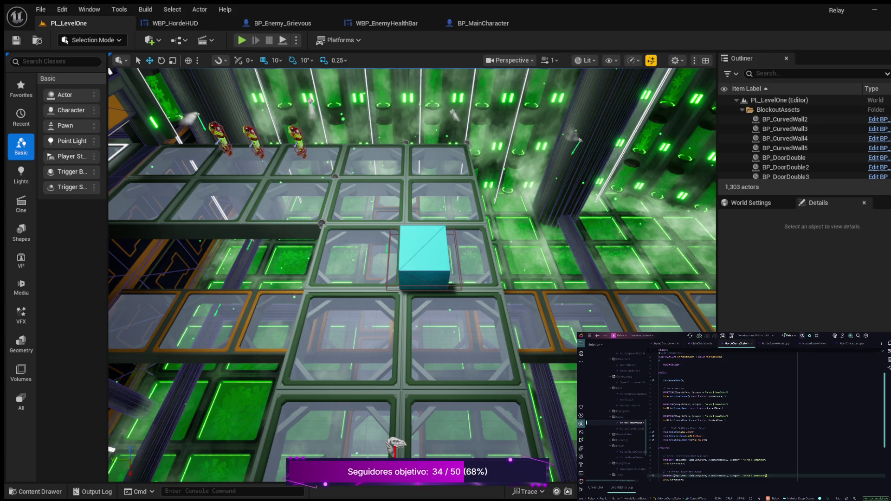
Go from PlayerDied's declaration in HordeGameMode.h to its definition and add a false argument.
left_click(815, 344)
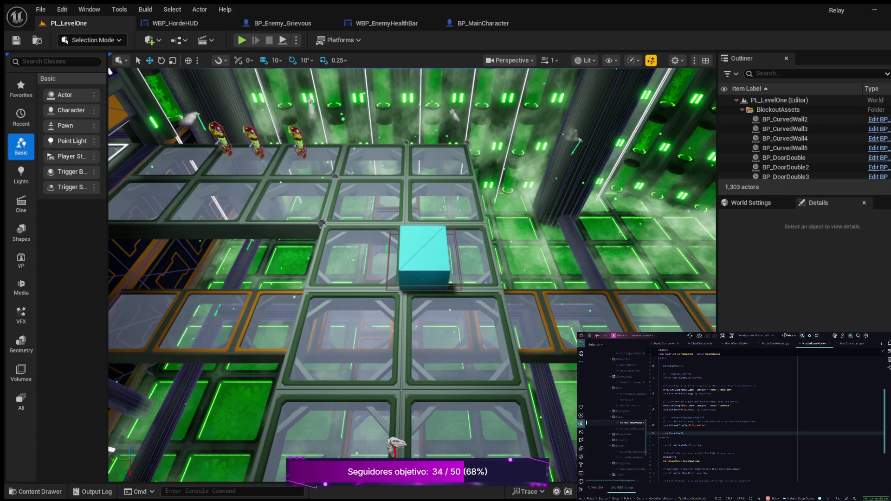
double_click(675, 433)
key("F12")
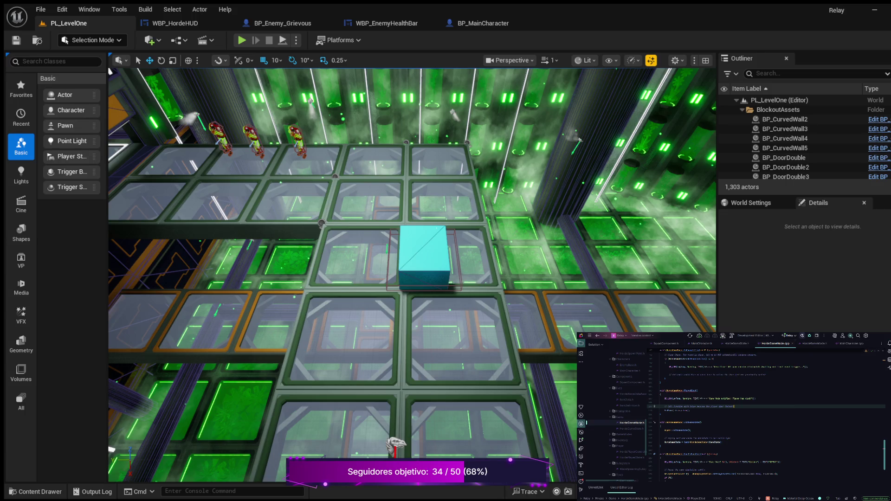
double_click(689, 390)
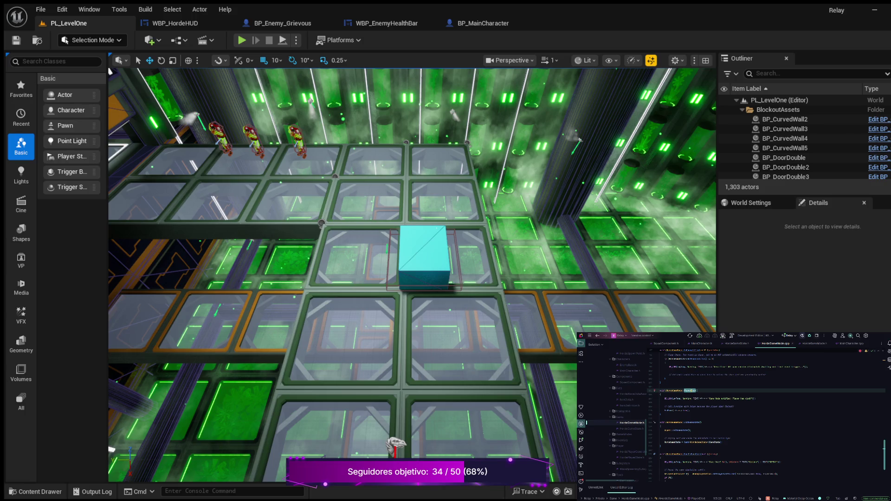
left_click(668, 433)
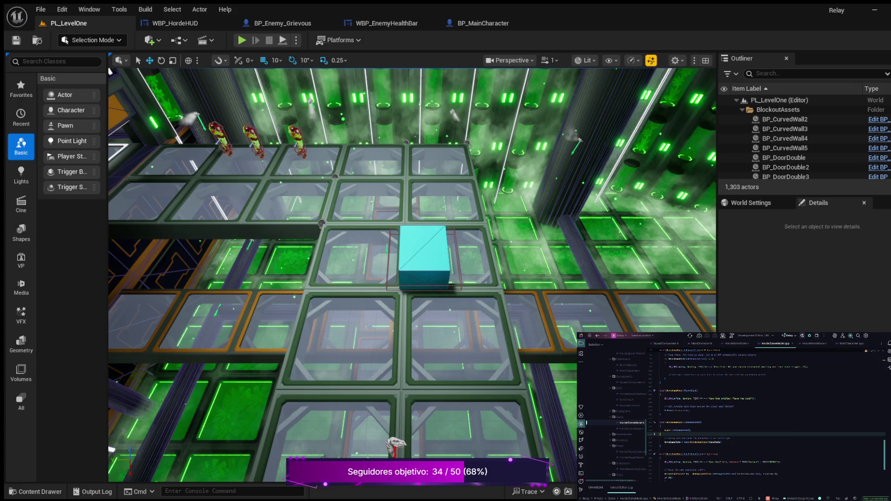
left_click(687, 410)
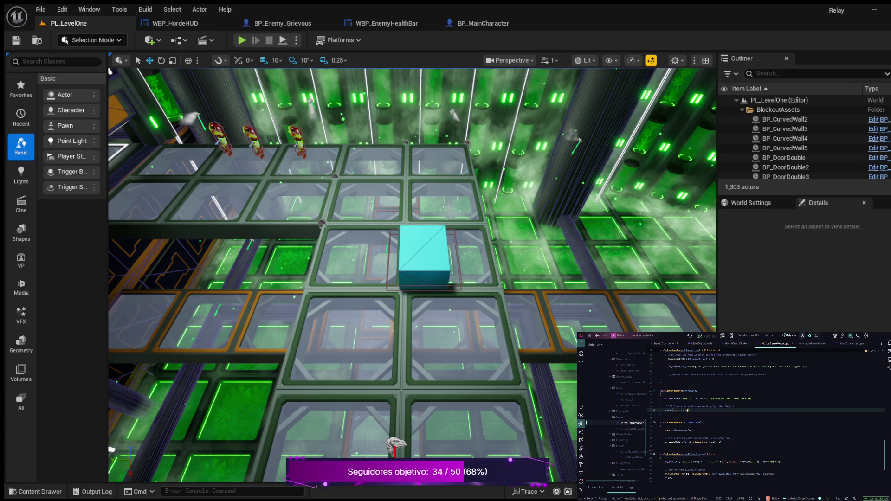
type("false")
Check the PlayerDied declaration in the header, then return to HordeGameMode.cpp.
key("ctrl+b")
left_click(659, 429)
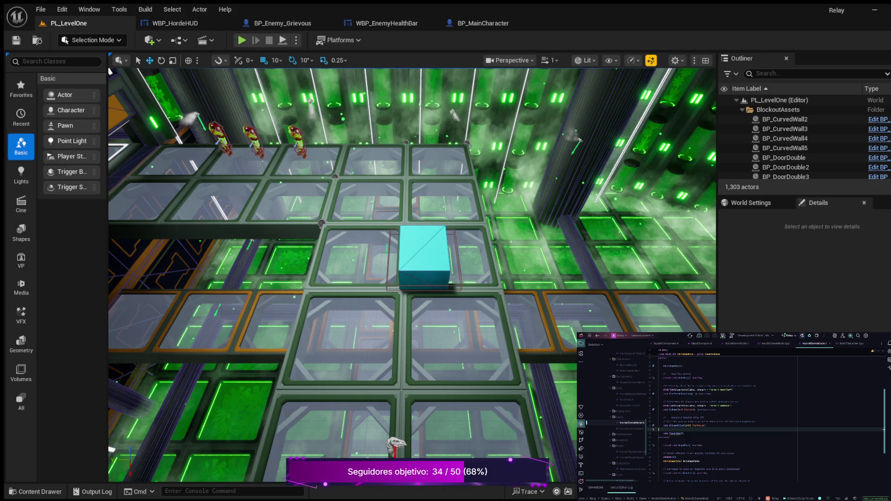
left_click(674, 434)
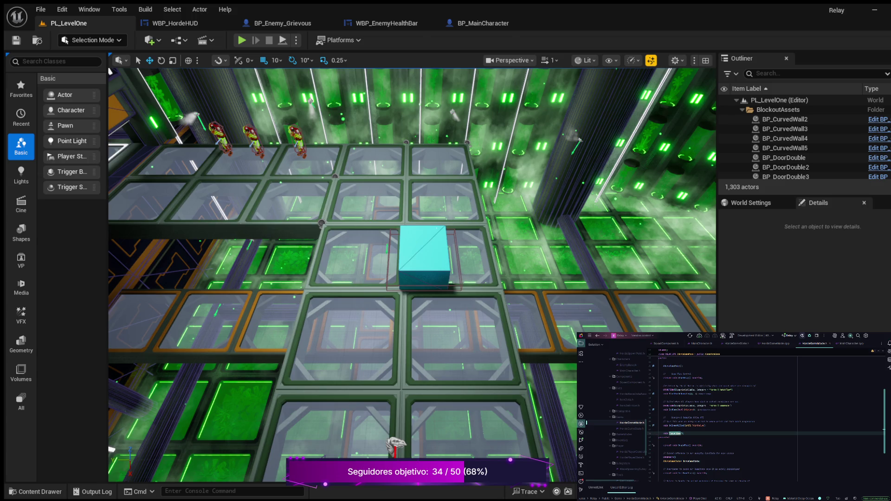
left_click(685, 433)
left_click(706, 425)
left_click(659, 429)
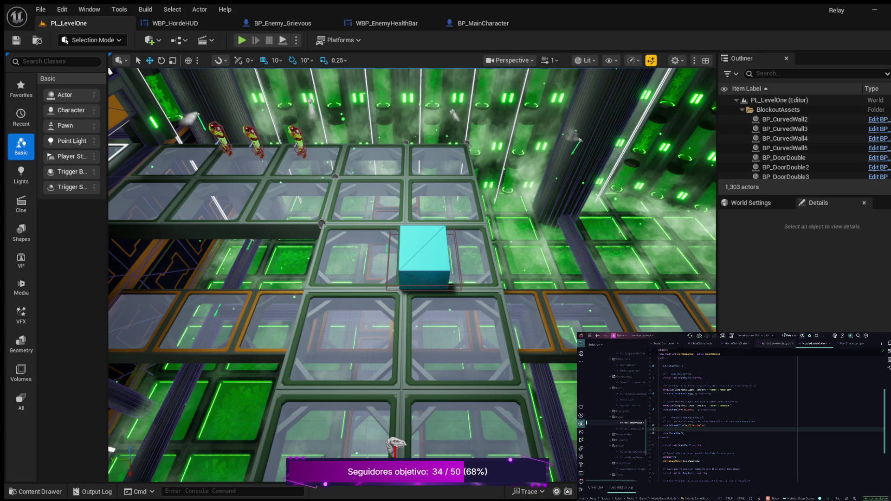
left_click(774, 343)
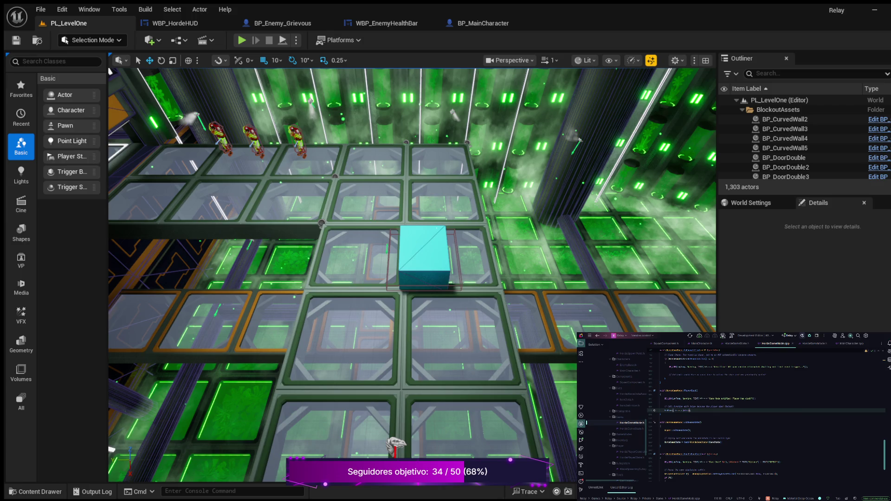
In MainCharacter.cpp's TakeDamage, replace the '// Comment' line with a completed GameMode-> call.
left_click(850, 343)
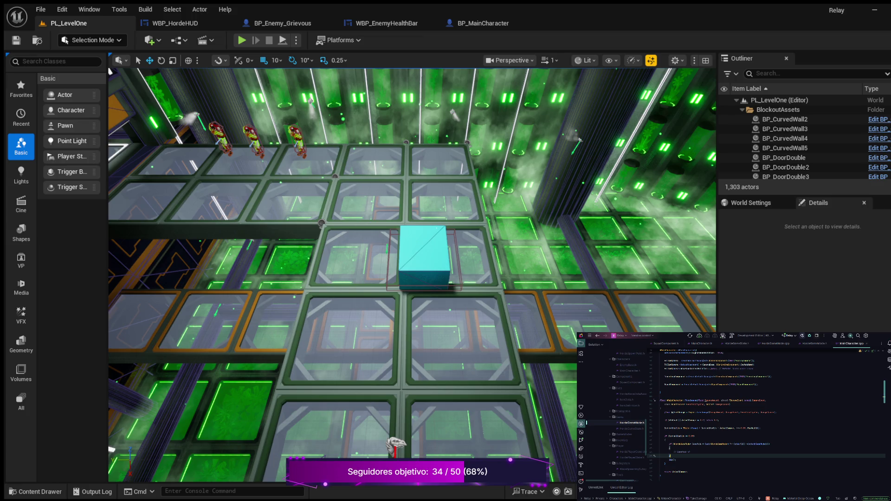
left_click(689, 452)
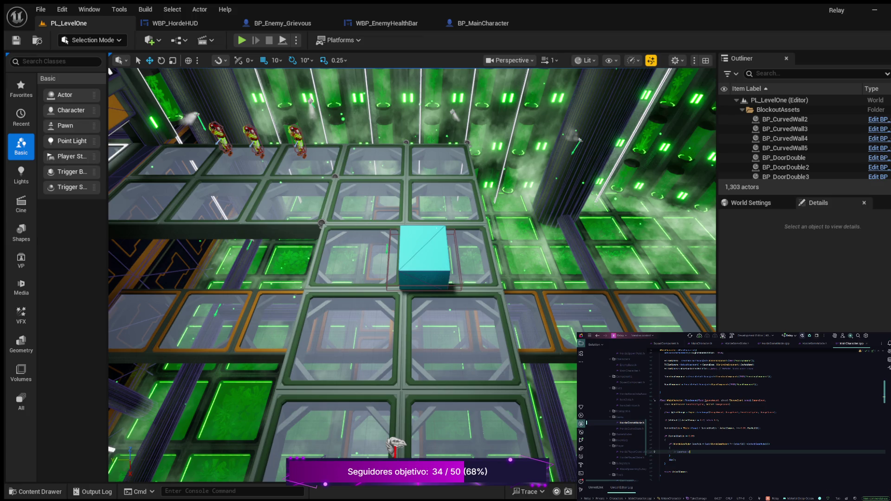
type("GameMode->")
key("Return")
key("Return")
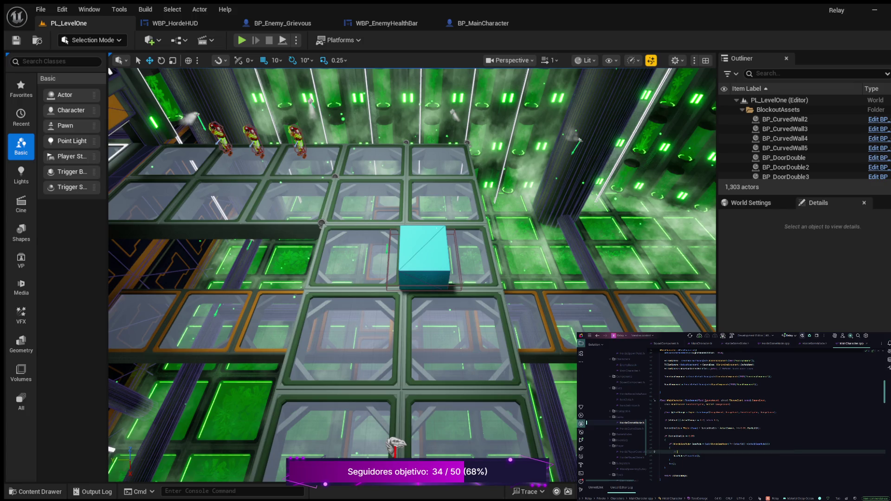
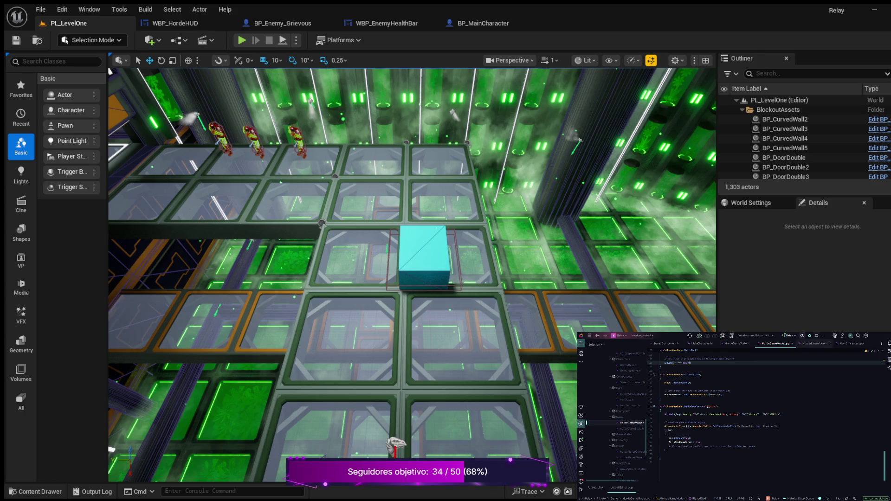
Bring up HordeGameMode.h in Rider, scroll to its class declaration, and undo an edit near the top.
left_click(814, 343)
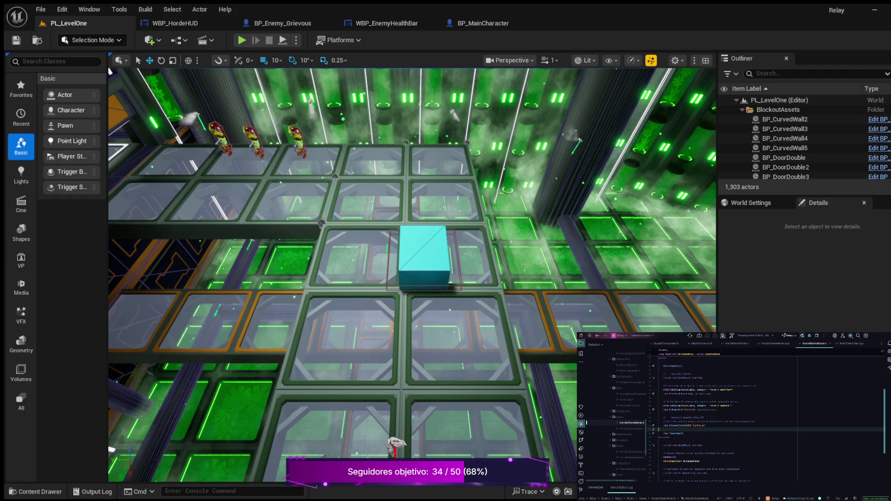
scroll(766, 418, "down", 5)
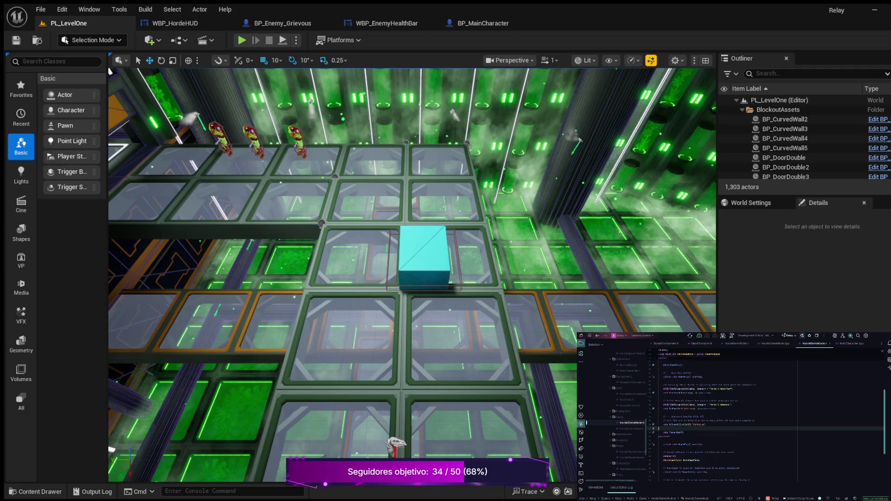
scroll(765, 422, "up", 3)
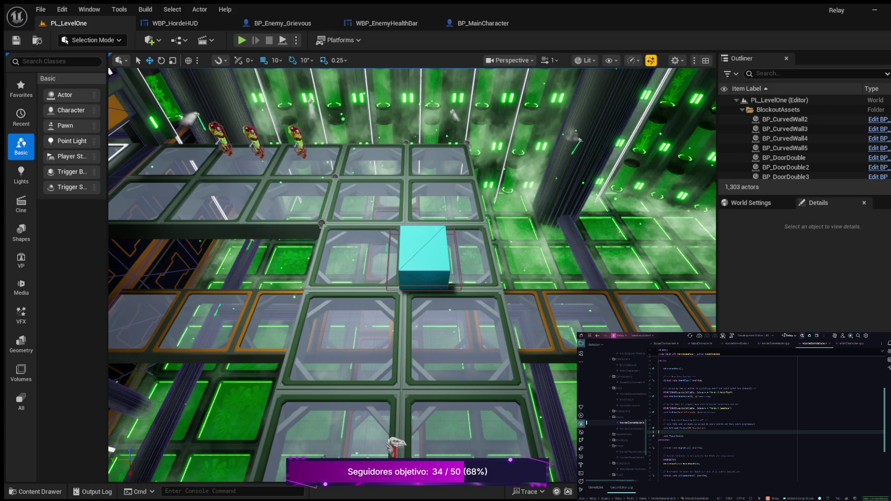
scroll(765, 418, "up", 2)
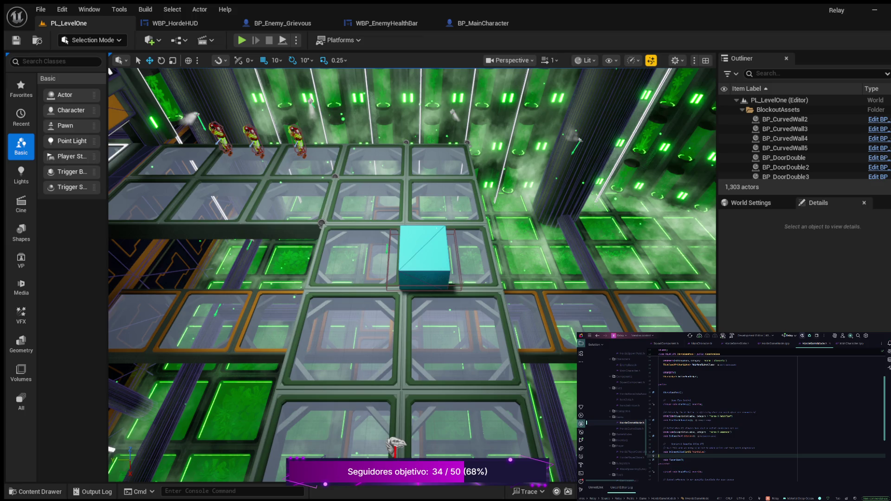
scroll(766, 418, "up", 3)
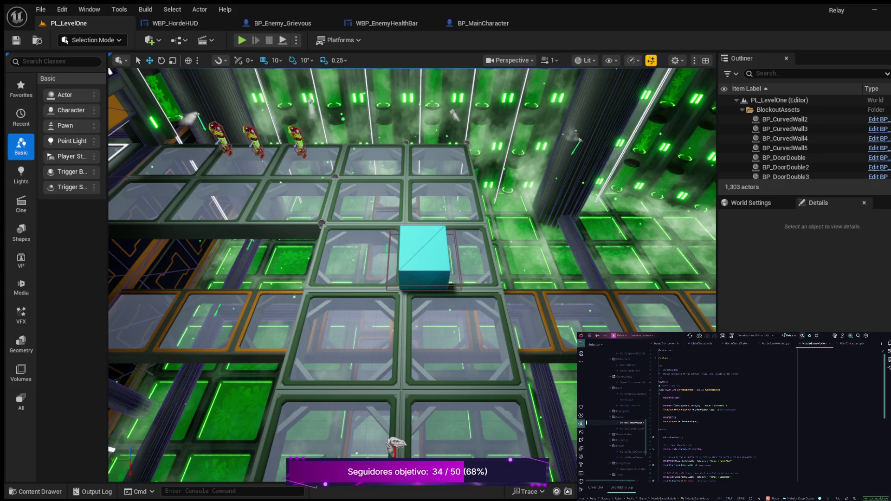
scroll(766, 418, "down", 5)
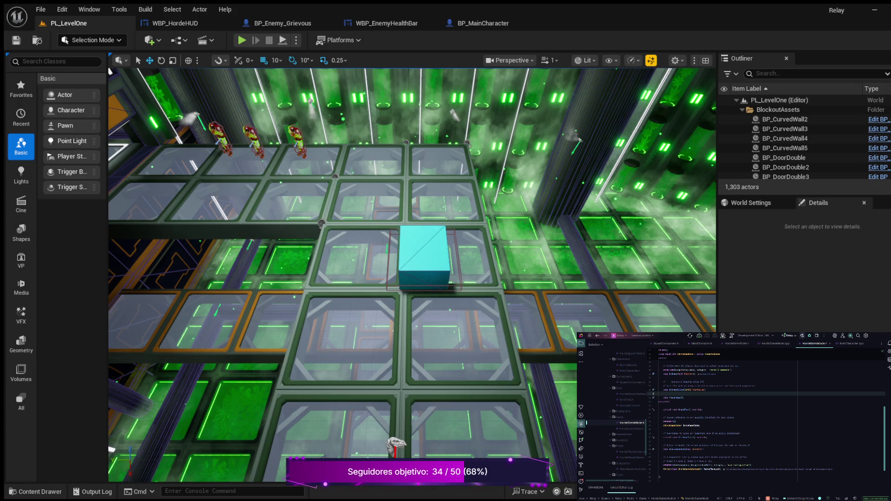
key("ctrl+z")
key("ctrl+z")
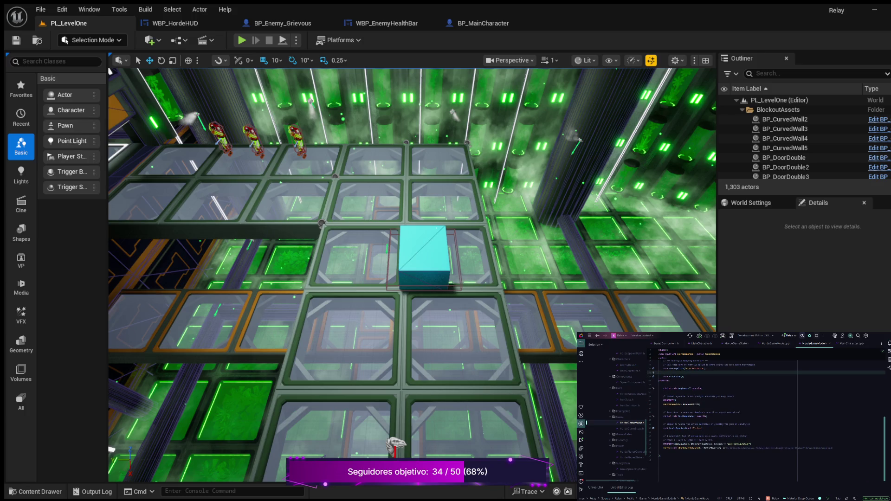
Add a new UPROPERTY(Edit…) declaration below the last declaration, accepting the completion.
left_click(721, 448)
key("Return")
key("Return")
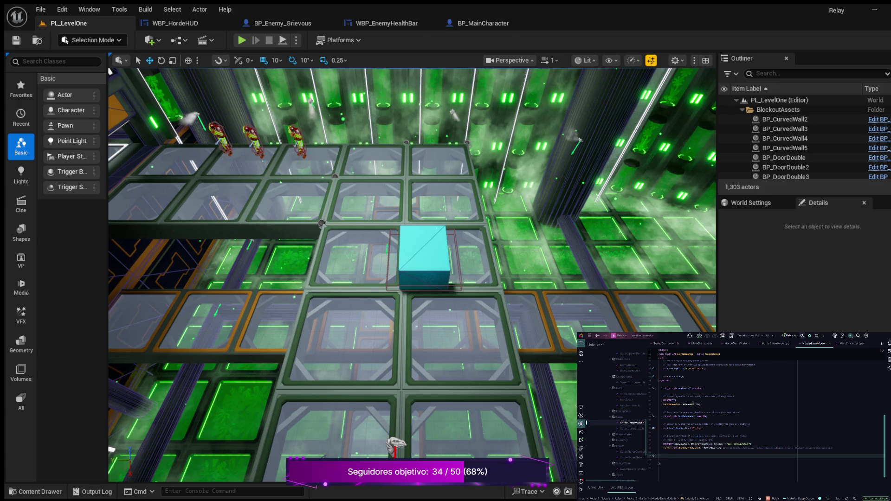
type("UPROPERTY")
type("(")
type("Edit")
key("Tab")
Write the new function declaration beneath it and select the word BlueprintImplementableEvent.
key("Return")
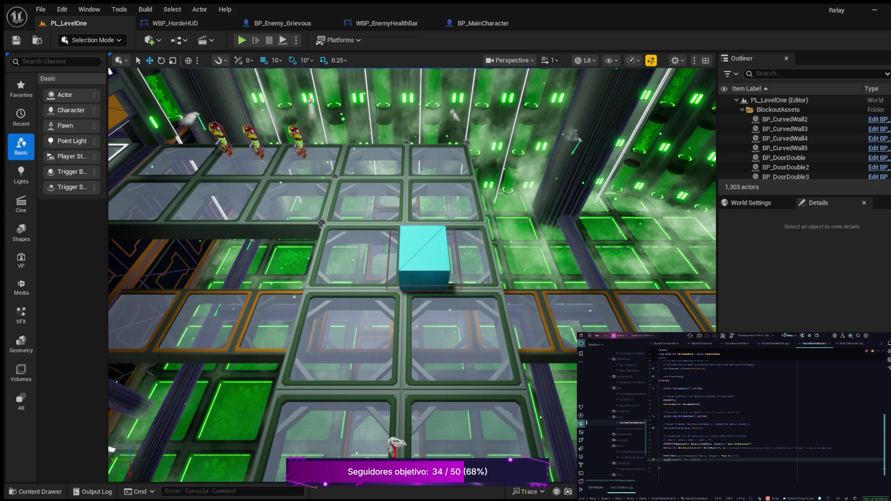
type("S")
type("a")
type("(")
type("int")
type("nae")
key("Return")
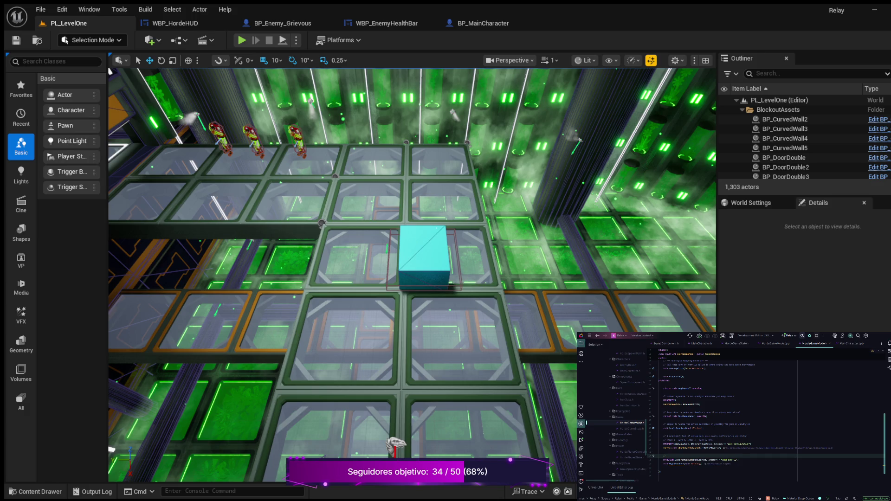
double_click(689, 459)
key("ctrl+c")
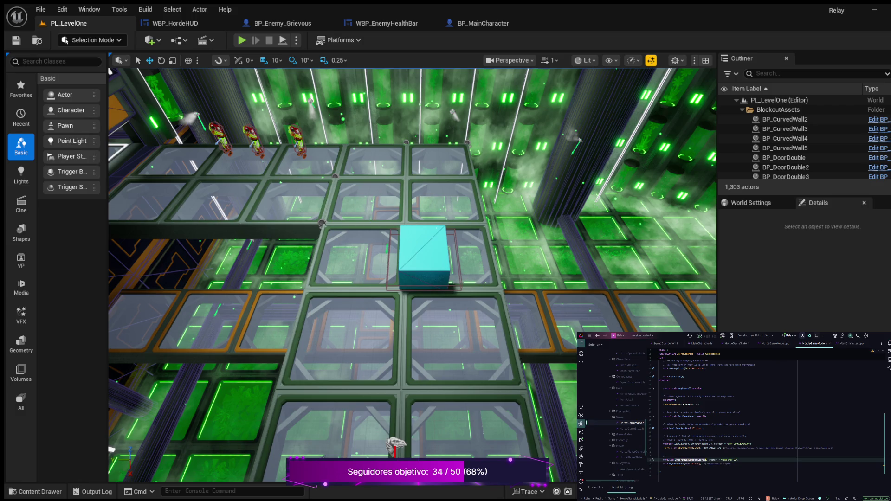
Paste BlueprintImplementableEvent into the comment above the UFUNCTION declaration, then switch to HordeGameMode.cpp.
left_click(667, 456)
key("ctrl+v")
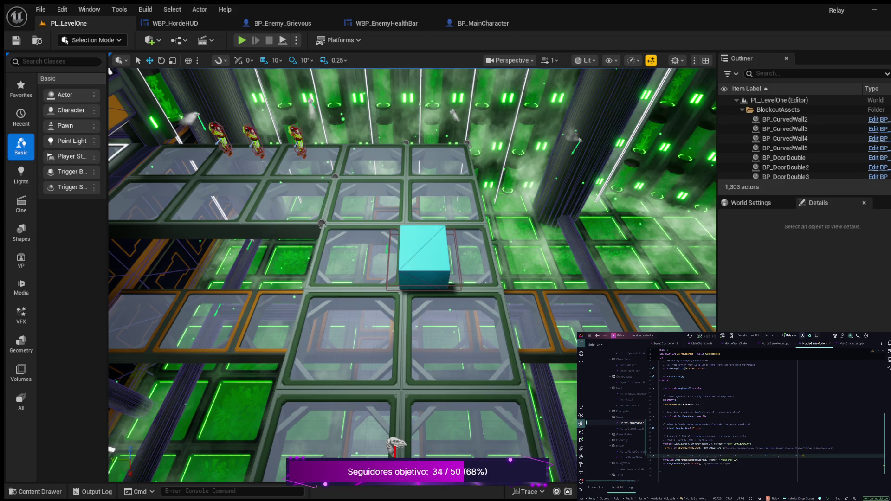
left_click(738, 459)
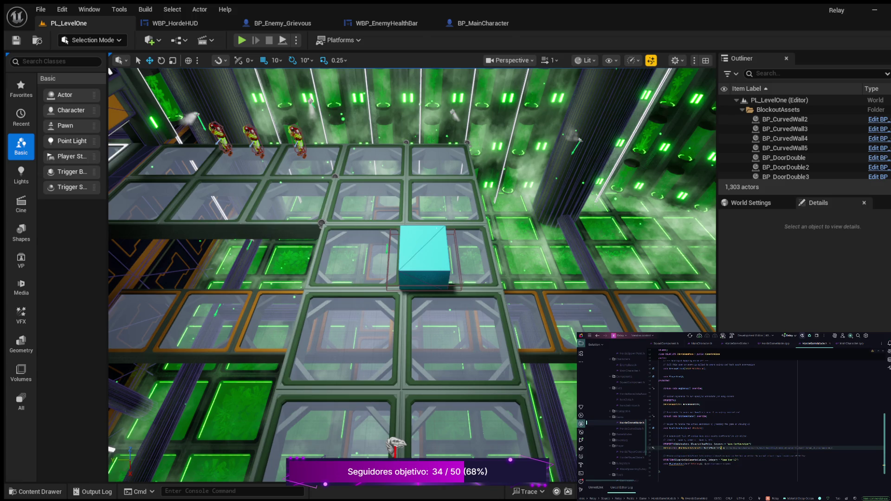
left_click(702, 464)
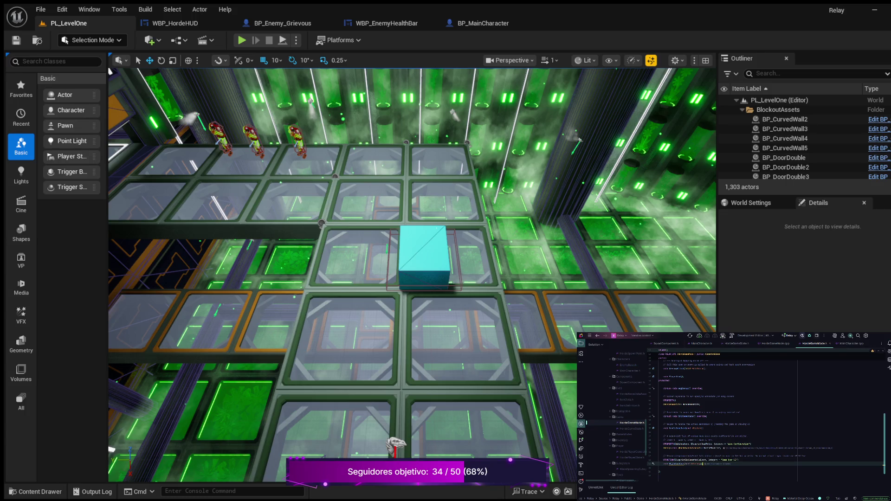
key("alt+o")
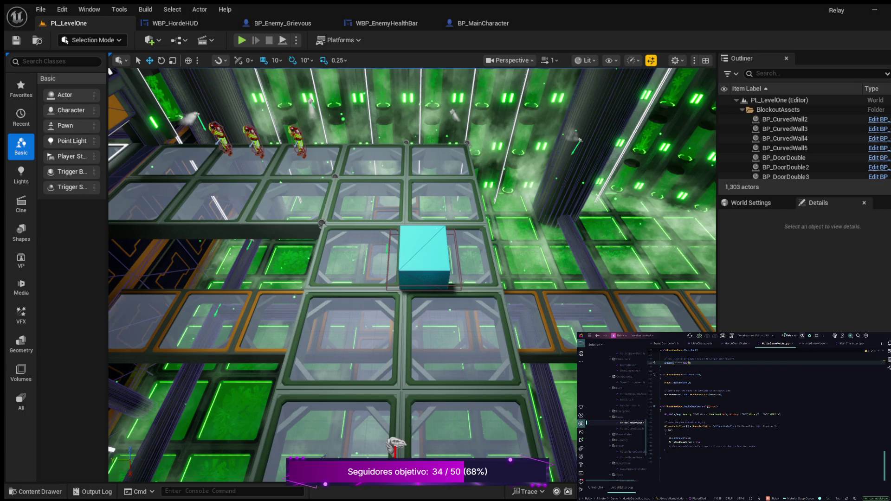
Below the comment in HordeGameMode.cpp, start a new line and accept the autocompleted statement beginning with E.
left_click(756, 445)
key("Return")
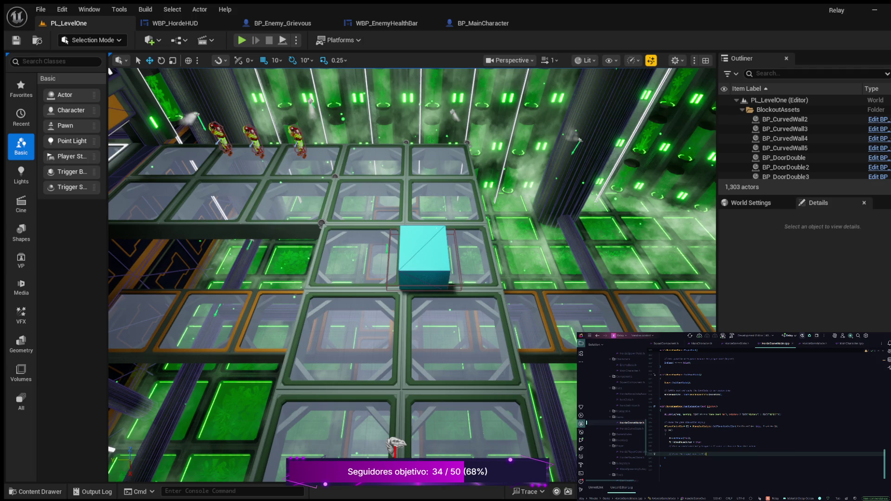
key("Return")
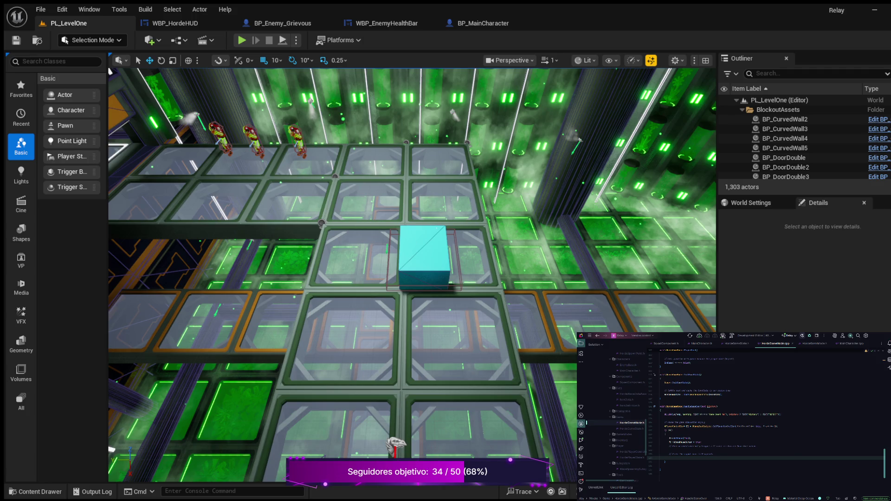
key("BackSpace")
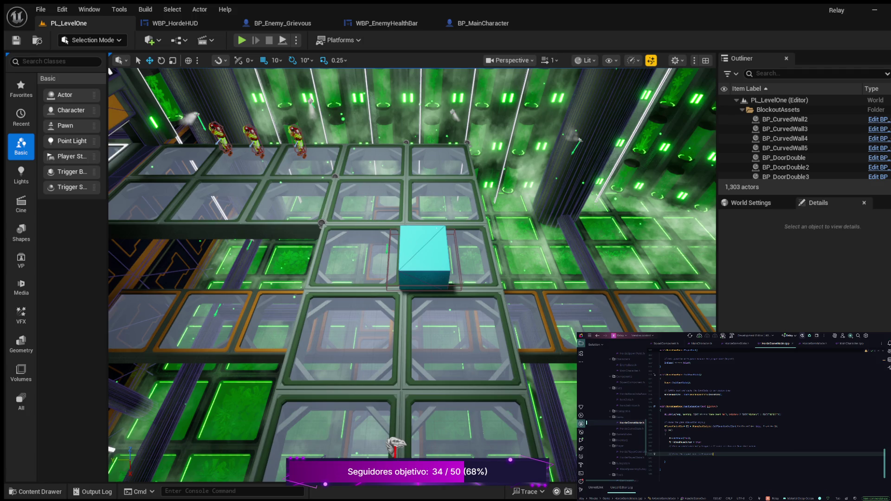
key("Return")
type("E")
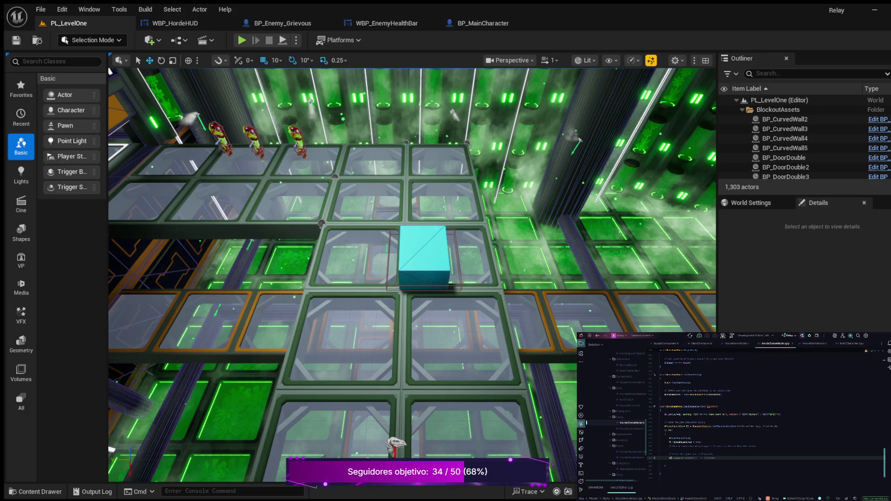
key("Tab")
key("ctrl+space")
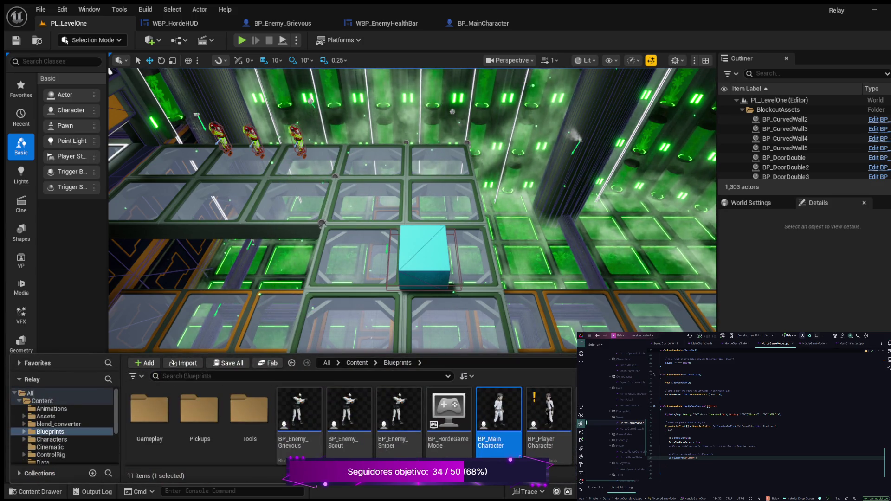
Show the HUD folder in the Content Drawer and make the drawer taller.
key("ctrl+space")
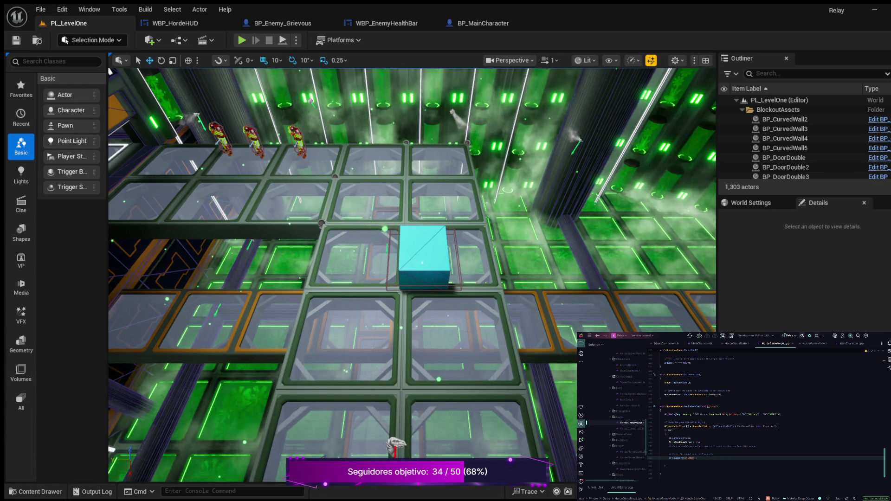
key("ctrl+space")
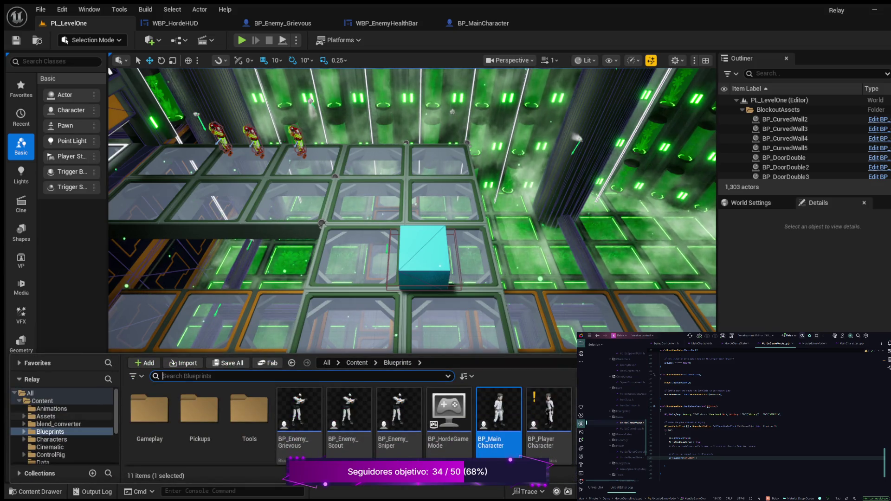
scroll(63, 426, "down", 2)
scroll(63, 427, "down", 2)
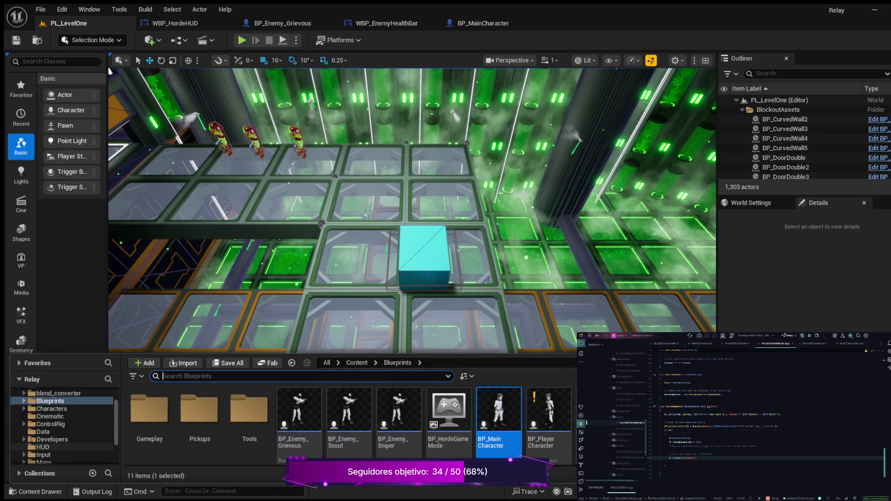
left_click(43, 447)
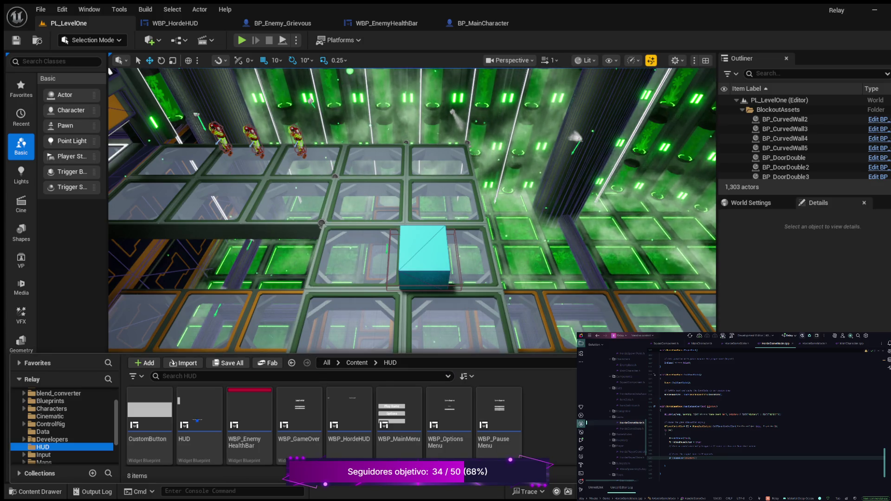
left_click_drag(352, 355, 353, 251)
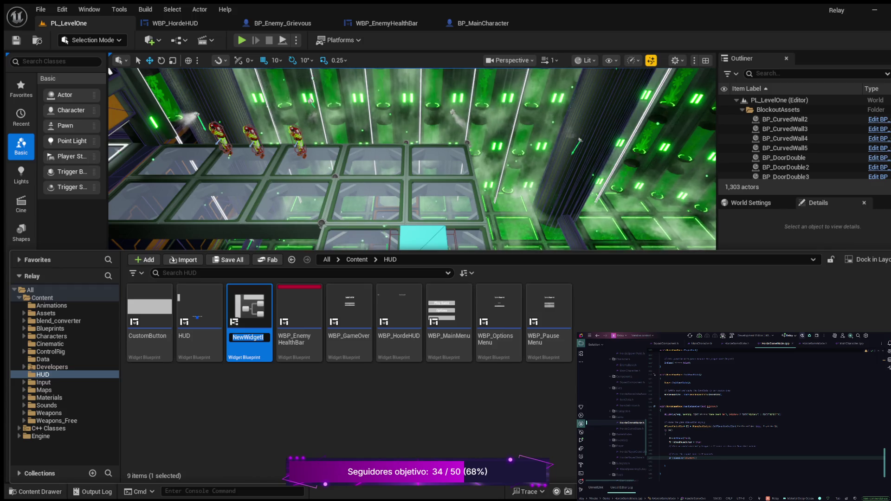
Name the new widget WBP_GameOverScreen and open it in the widget designer.
type("WBP_")
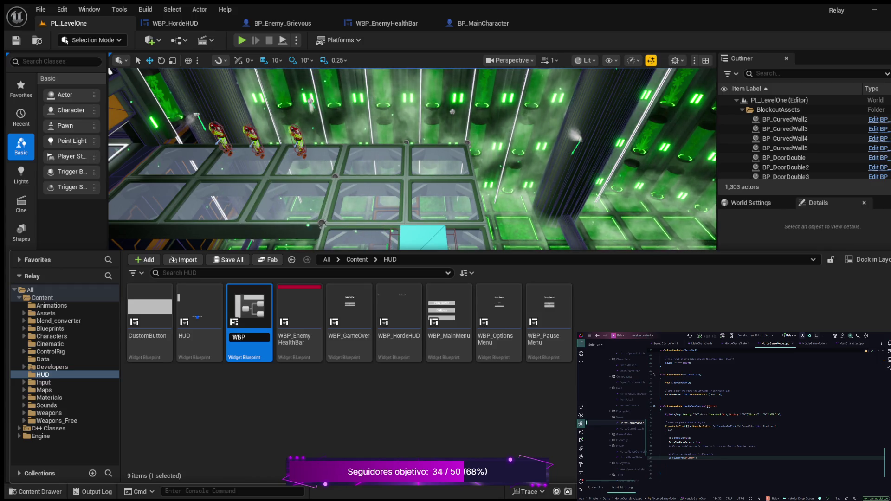
type("G")
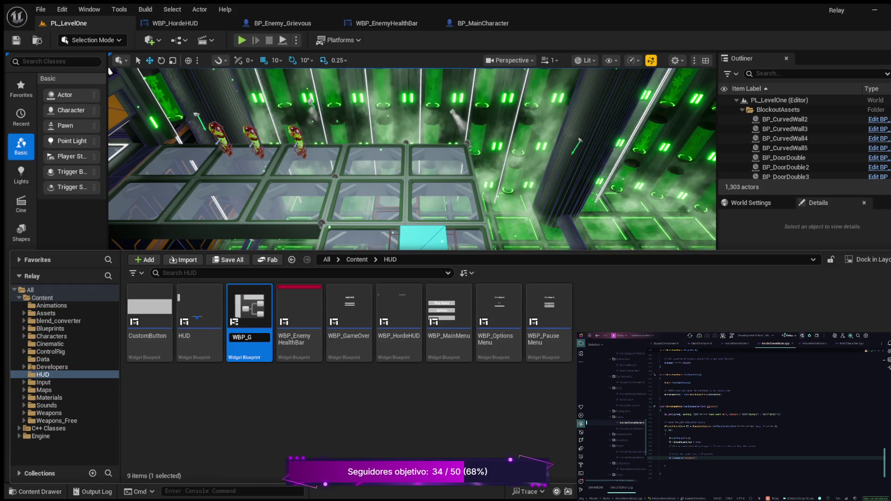
type("ame")
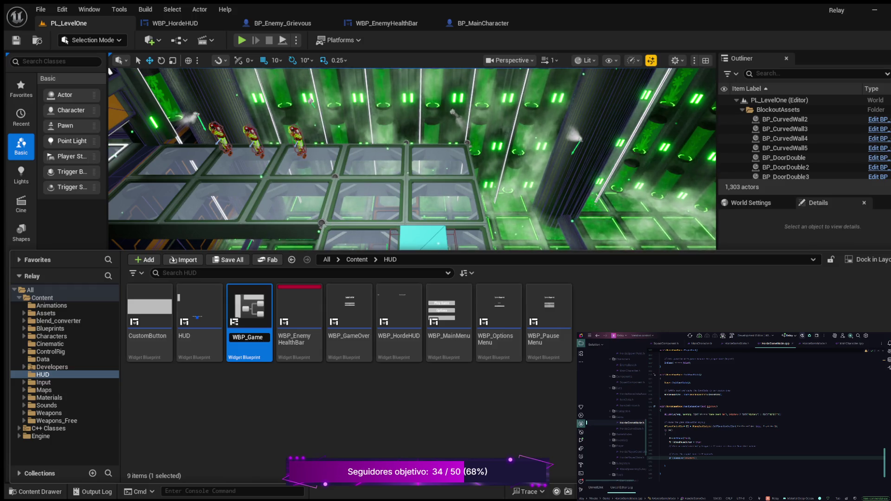
type("OverScreen")
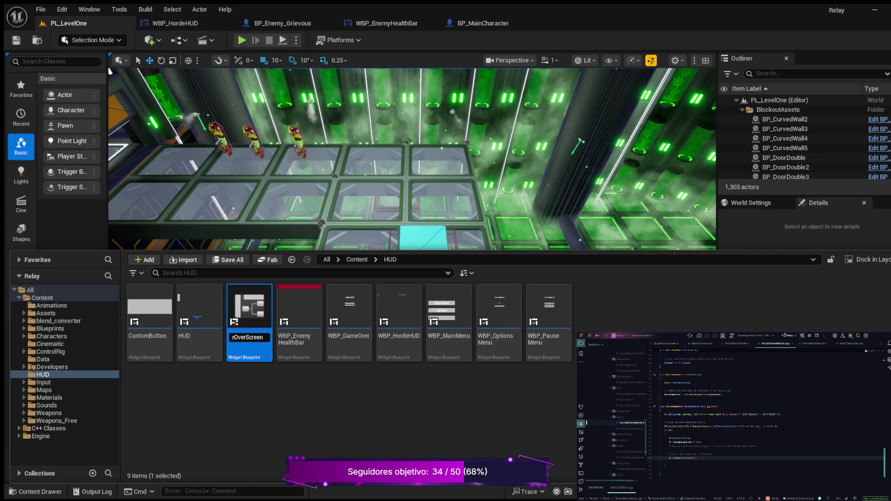
key("Return")
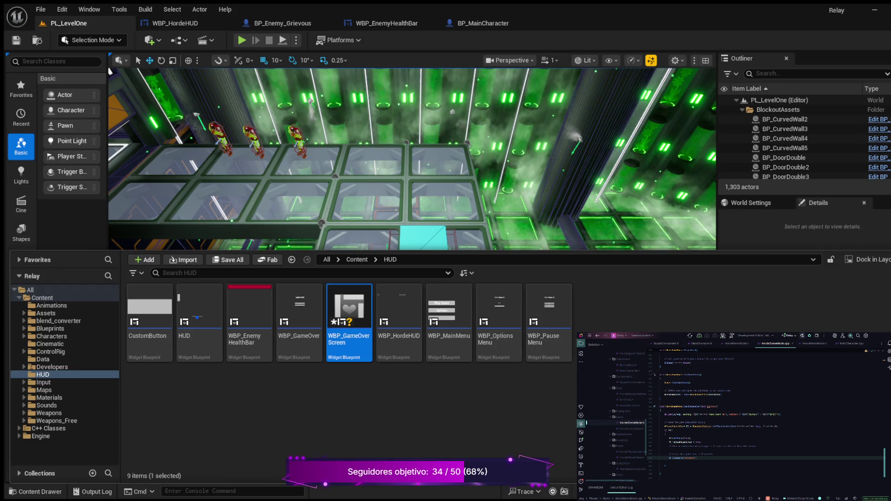
double_click(348, 316)
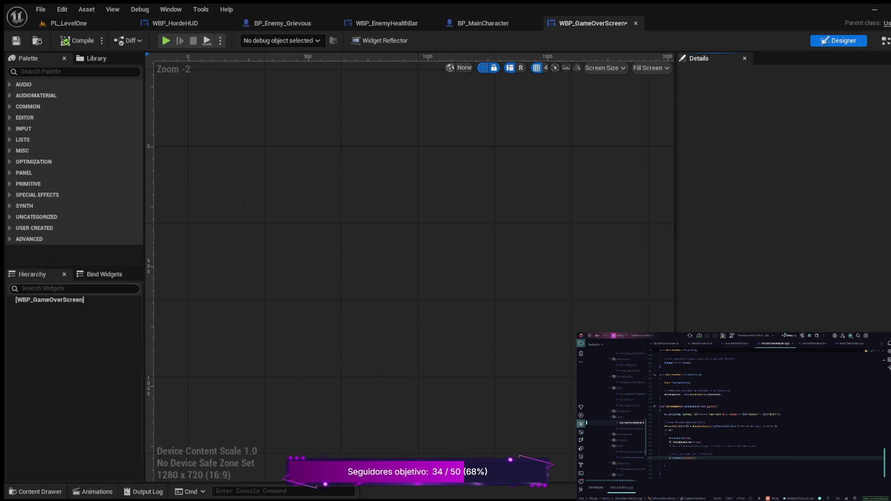
Find Canvas Panel via a 'canvas' Palette search and drag it onto the designer as root.
left_click(74, 71)
type("canvas")
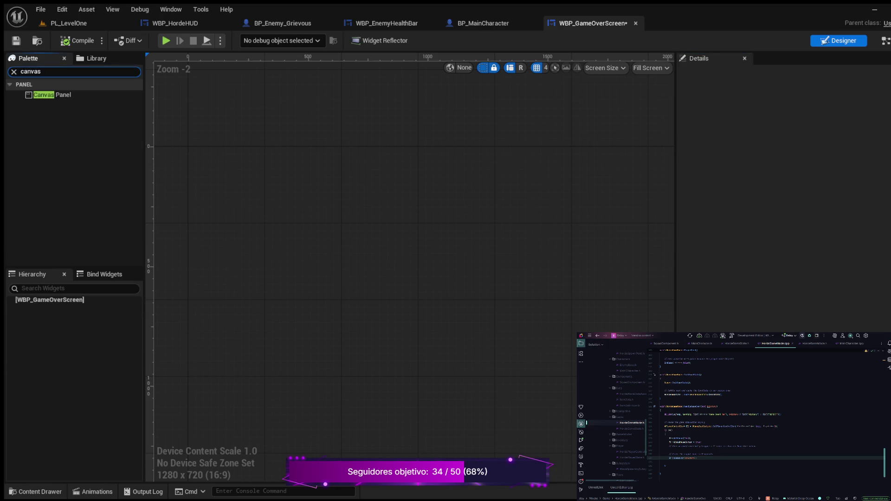
left_click(52, 94)
left_click_drag(52, 94, 50, 300)
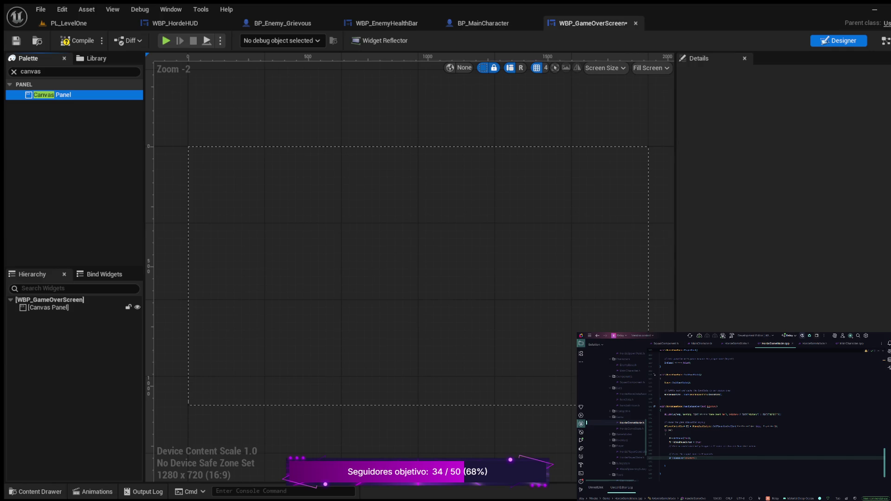
left_click(31, 72)
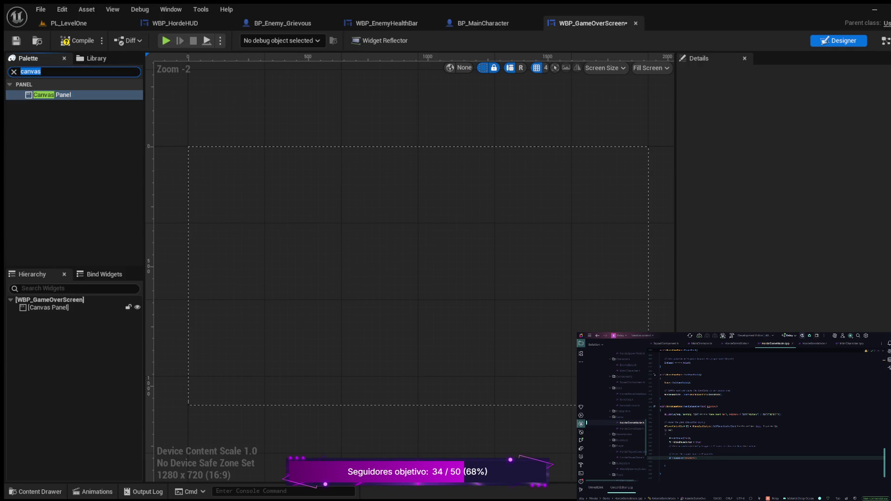
type("text")
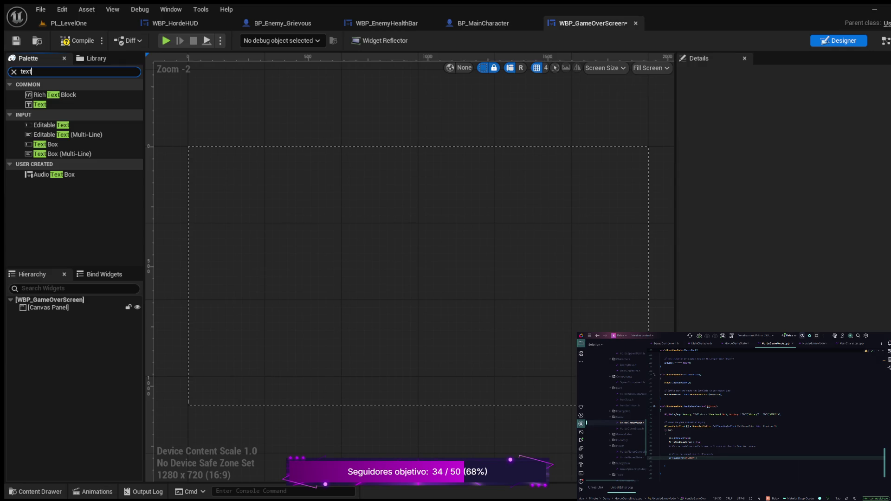
Drop a Text widget into the Canvas Panel and change its wording to GAME OVER.
left_click(40, 105)
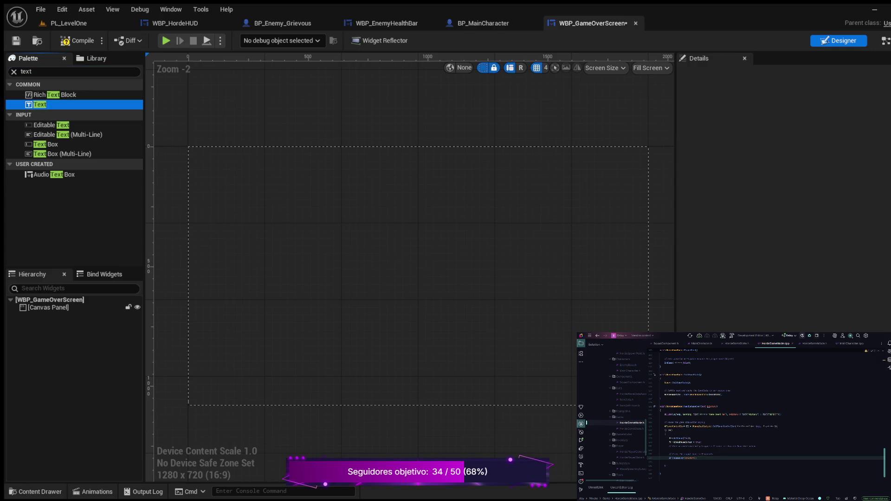
left_click_drag(40, 104, 48, 307)
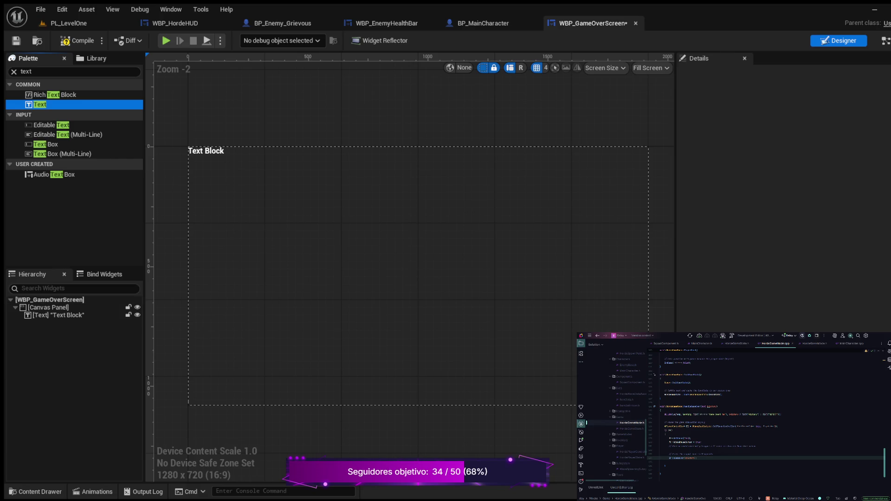
left_click(58, 315)
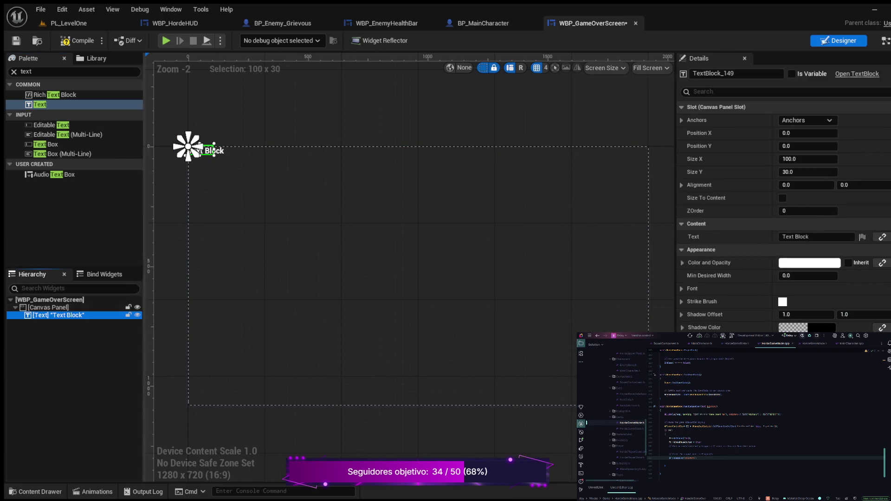
left_click(807, 236)
key("ctrl+a")
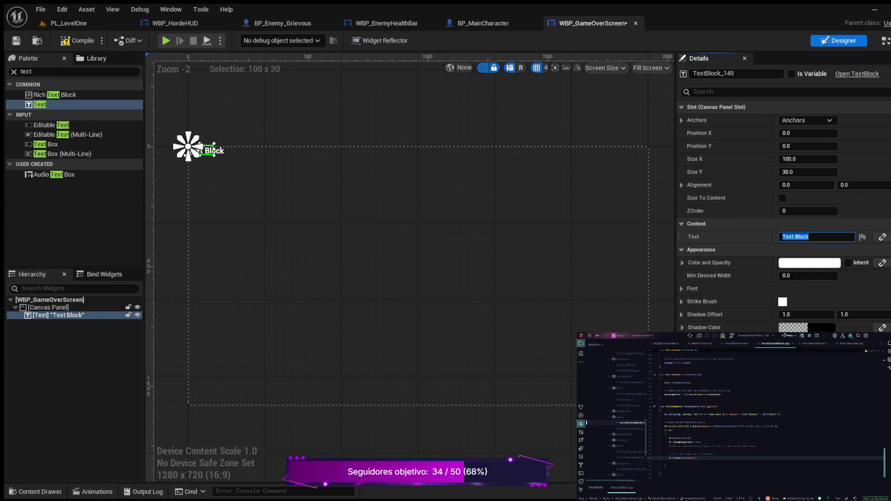
type("GAME OVER")
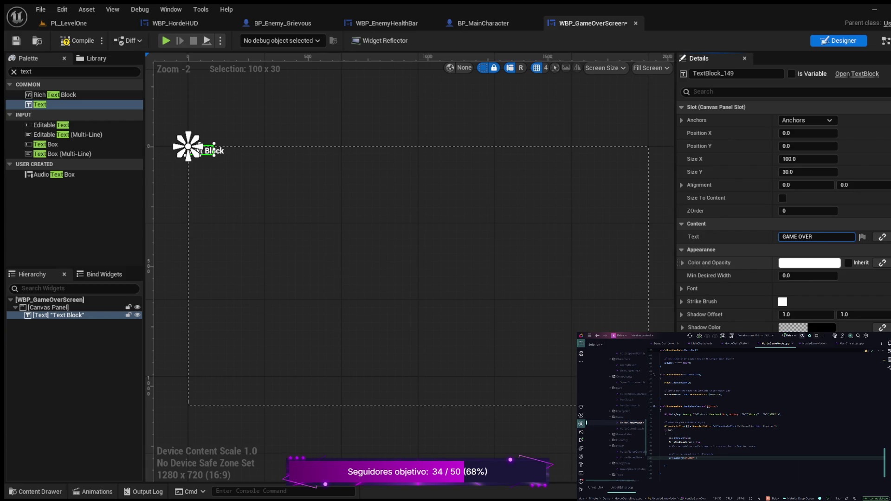
key("Return")
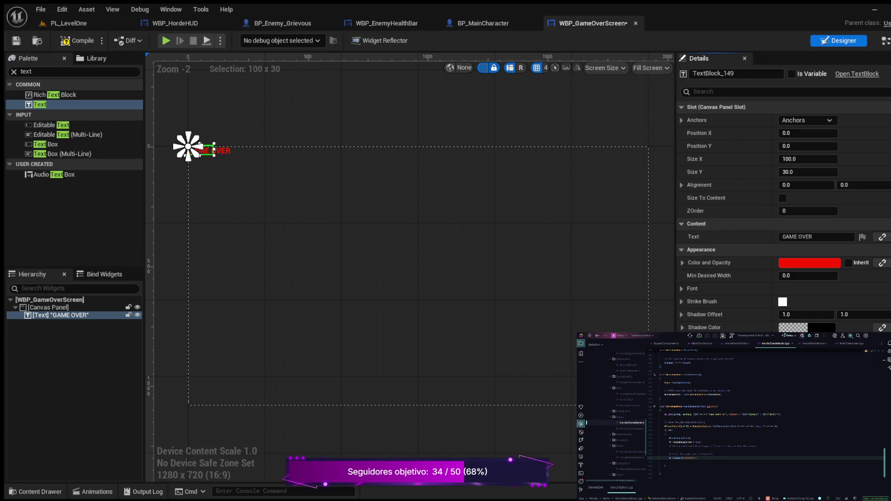
Set the GAME OVER text's font size to 72.
left_click(817, 237)
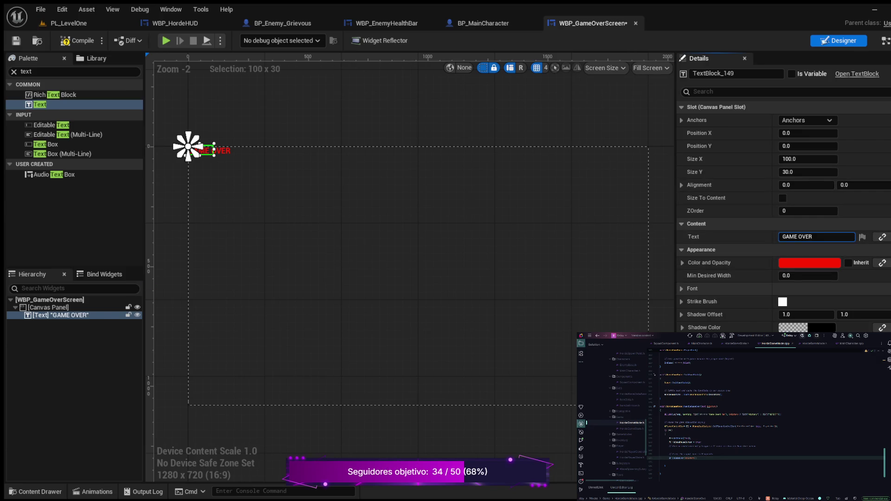
left_click(692, 288)
left_click(807, 327)
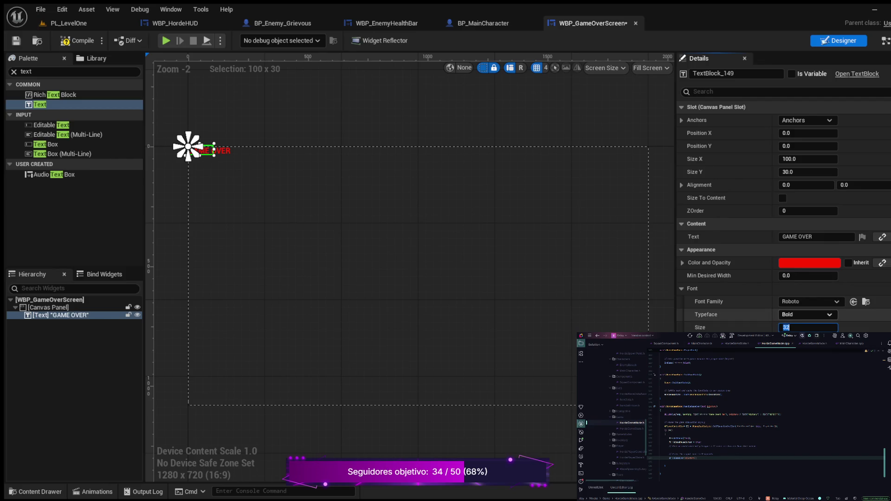
type("72")
key("Return")
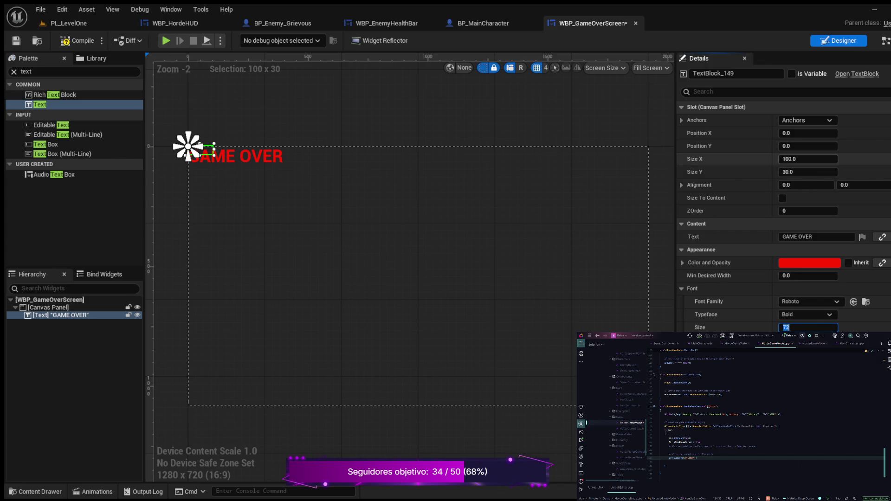
Resize the text's slot to 600 wide by 100 high.
left_click(807, 159)
type("300")
key("Return")
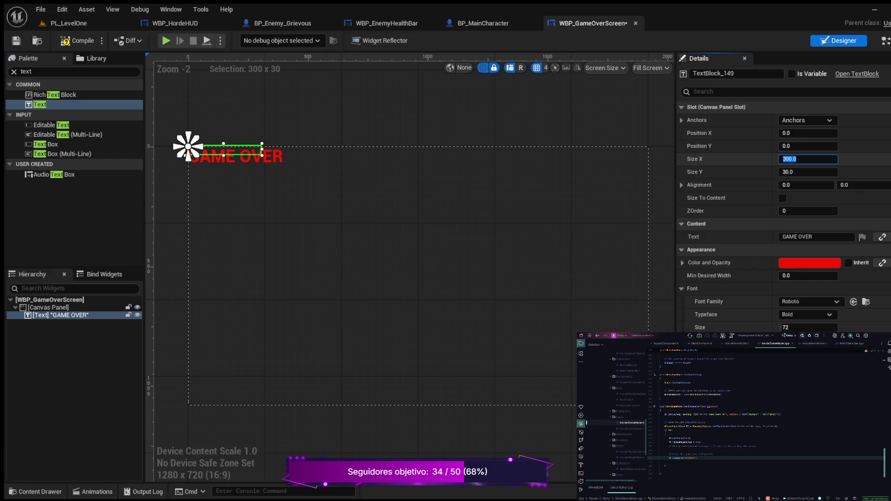
type("600")
key("Return")
left_click(807, 172)
type("100")
key("Return")
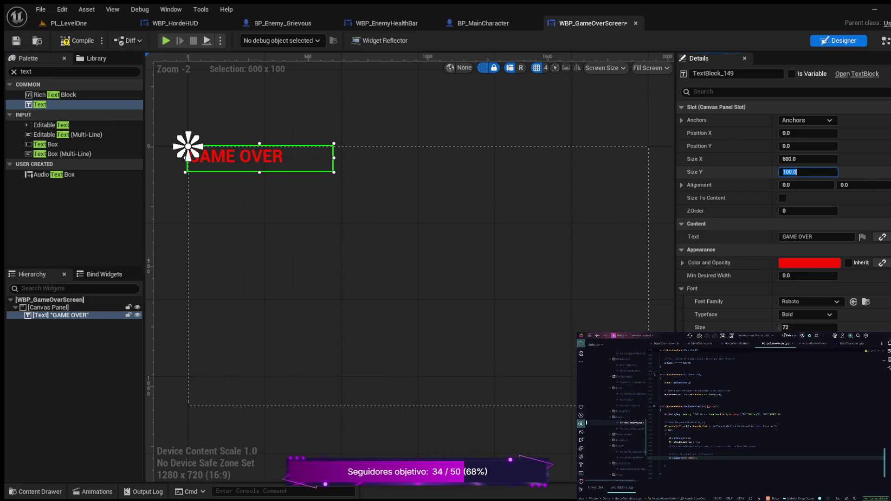
key("Return")
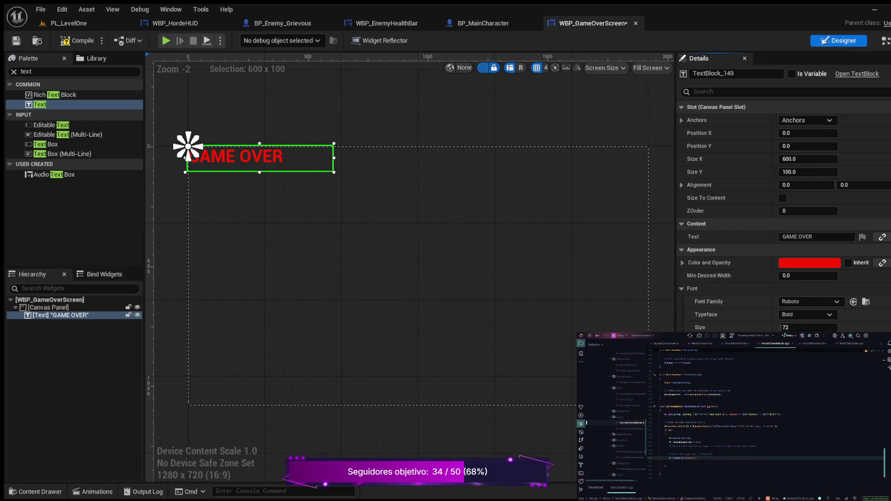
Anchor the GAME OVER text to the canvas centre at position X 0, Y 0.
left_click_drag(188, 146, 418, 276)
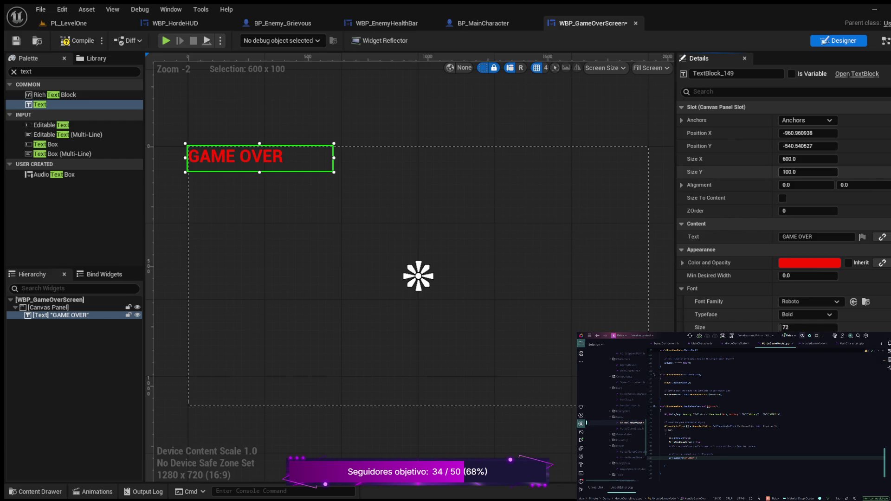
left_click(807, 133)
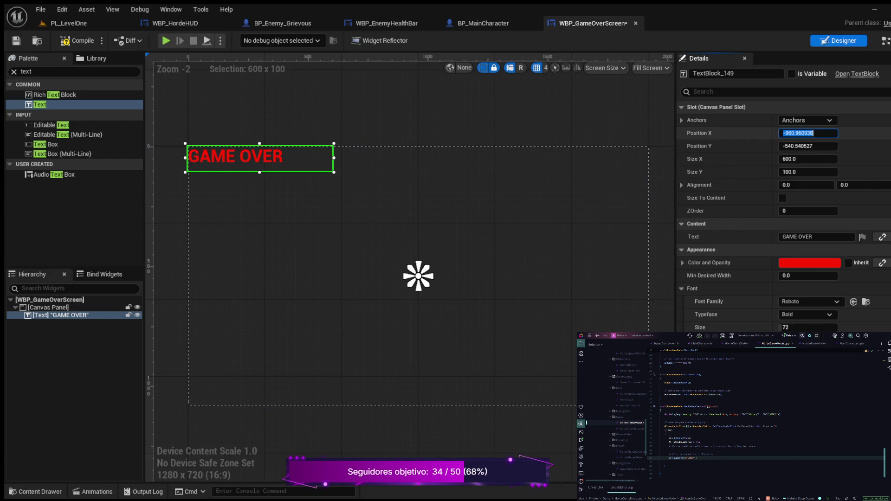
type("0")
key("Tab")
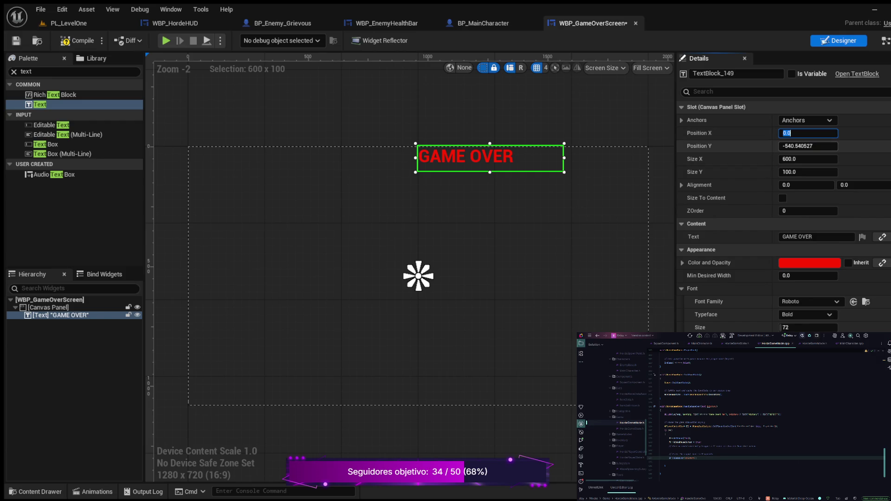
type("0")
key("Return")
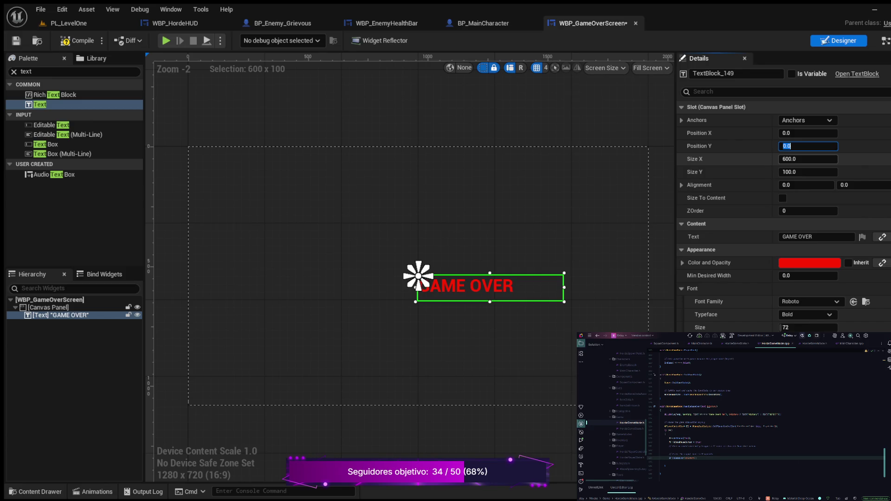
Try vertical position -300 and width 300, then restore position 0 and width 600.
type("-")
type("300")
key("Return")
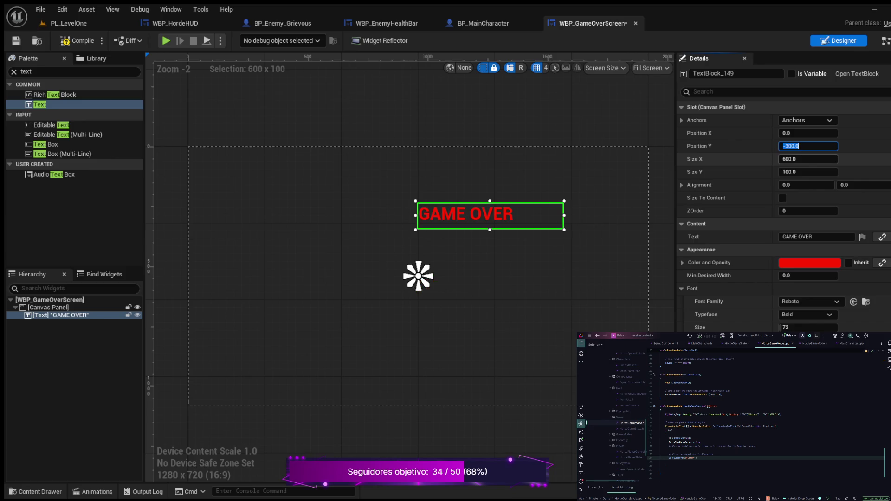
type("0")
key("Return")
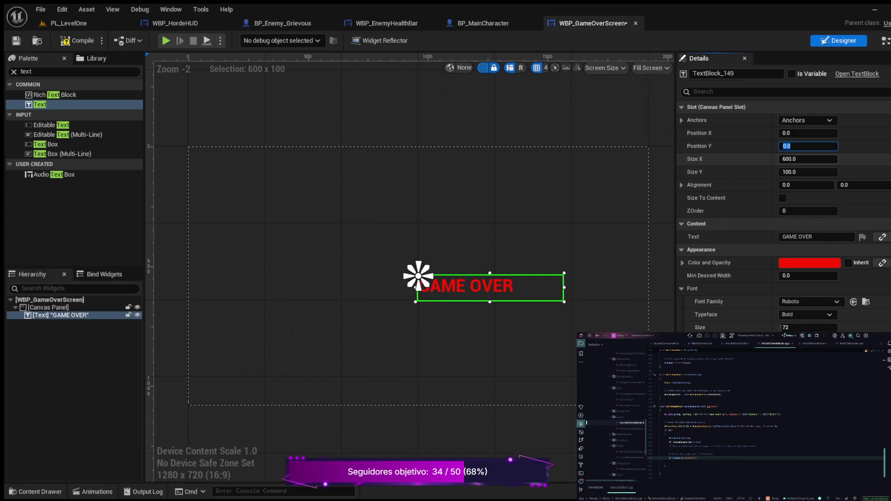
left_click(808, 159)
type("300")
key("Return")
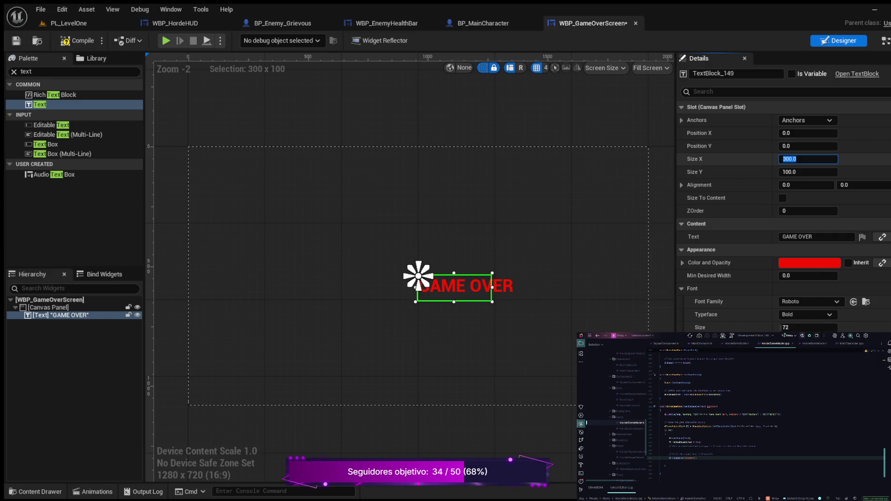
type("600")
key("Return")
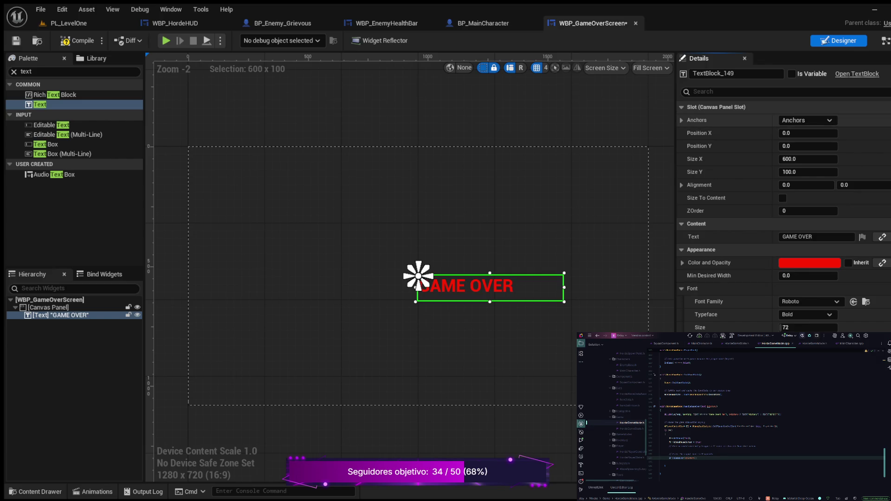
Collapse the GAME OVER text's Slot settings, review its Font properties, then select the Canvas Panel.
left_click(716, 107)
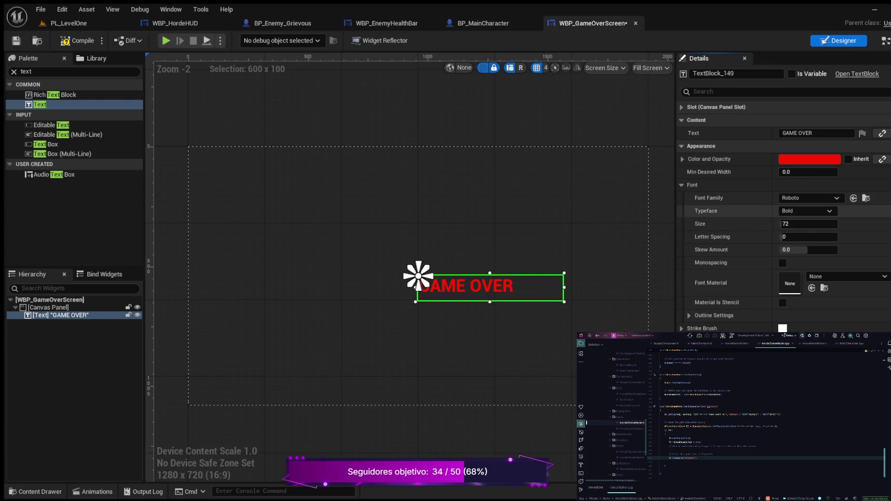
scroll(724, 212, "down", 3)
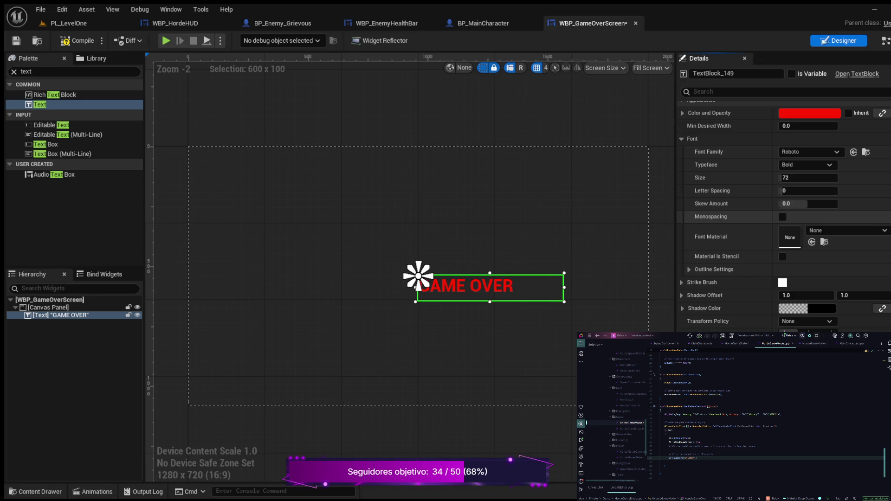
scroll(724, 214, "up", 3)
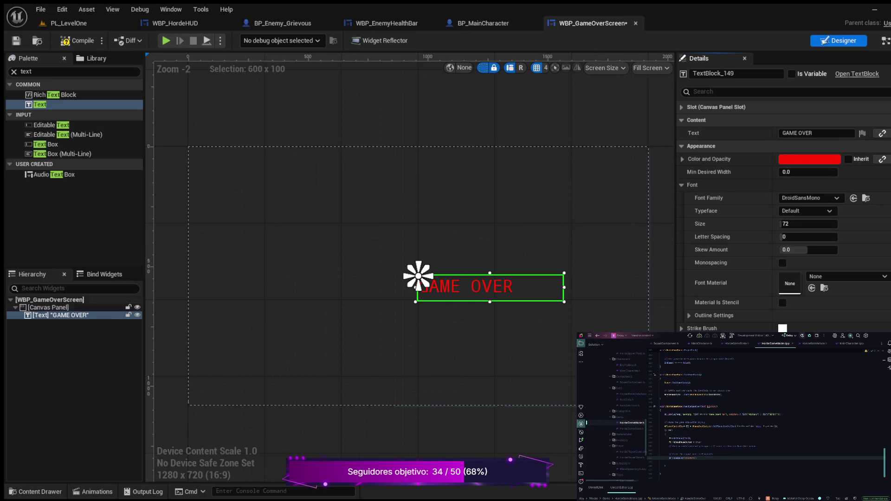
left_click(49, 307)
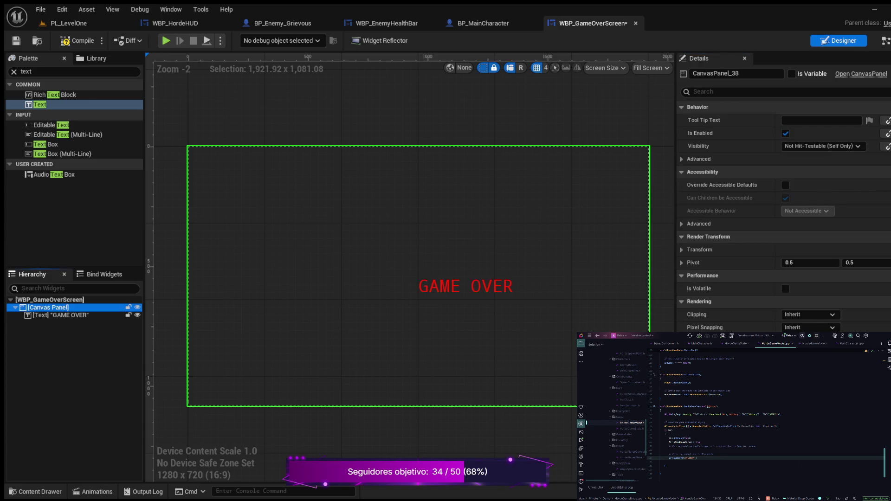
left_click(418, 276)
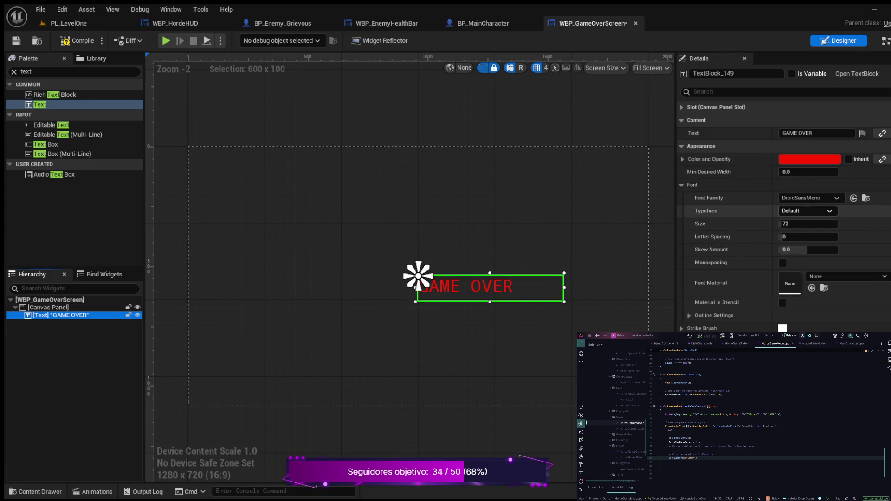
scroll(724, 210, "down", 5)
scroll(724, 204, "up", 5)
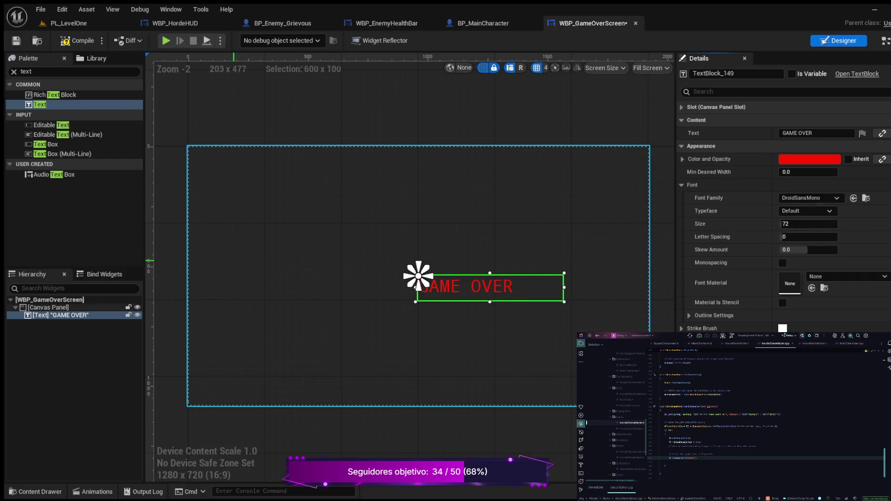
left_click(48, 307)
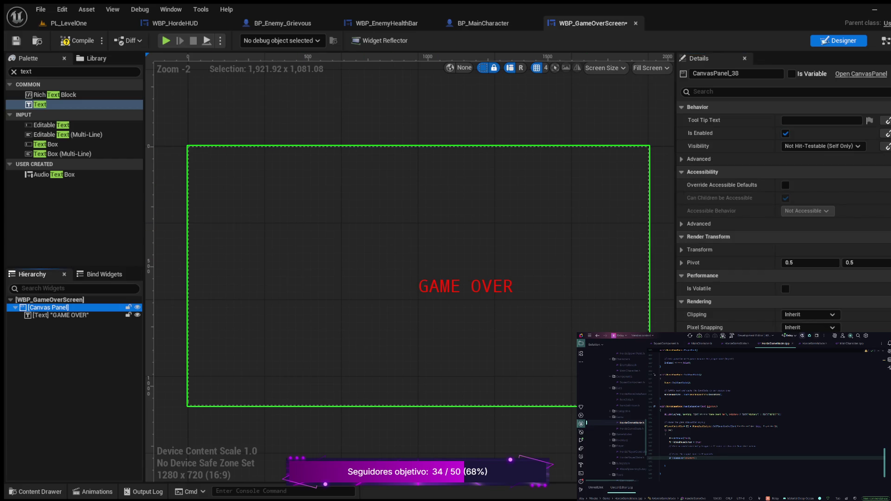
left_click(50, 300)
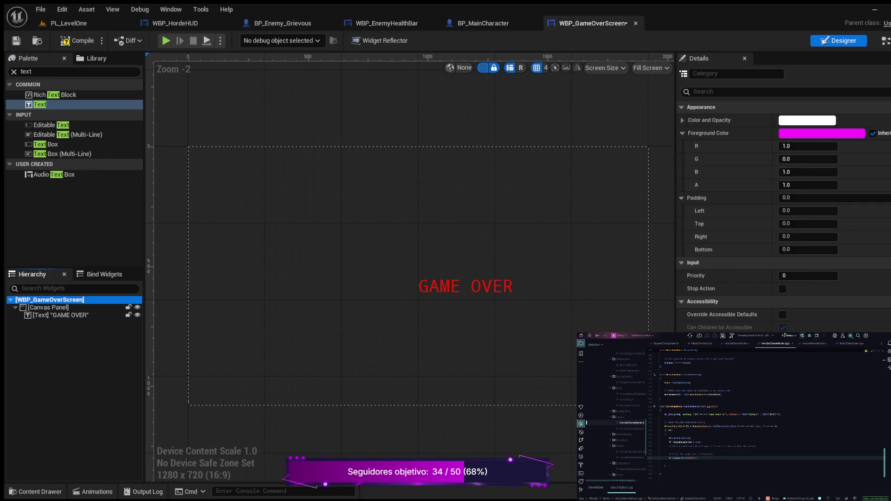
left_click(418, 275)
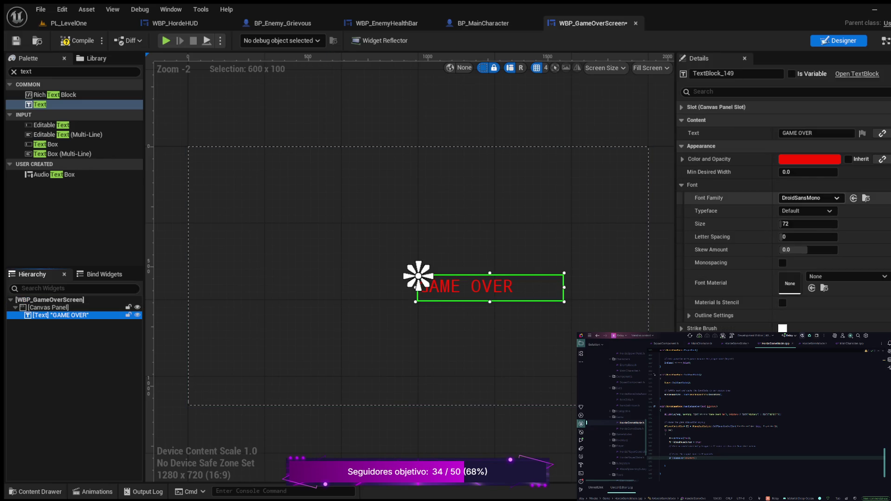
scroll(783, 217, "down", 10)
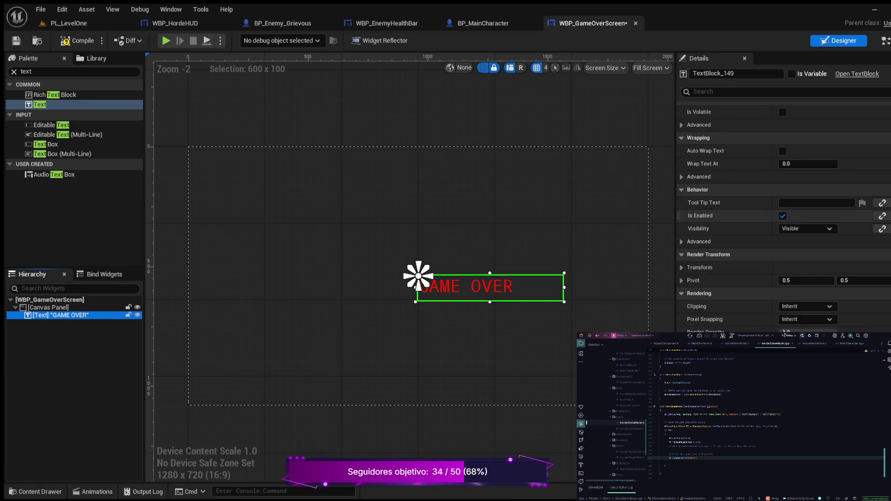
scroll(784, 217, "up", 5)
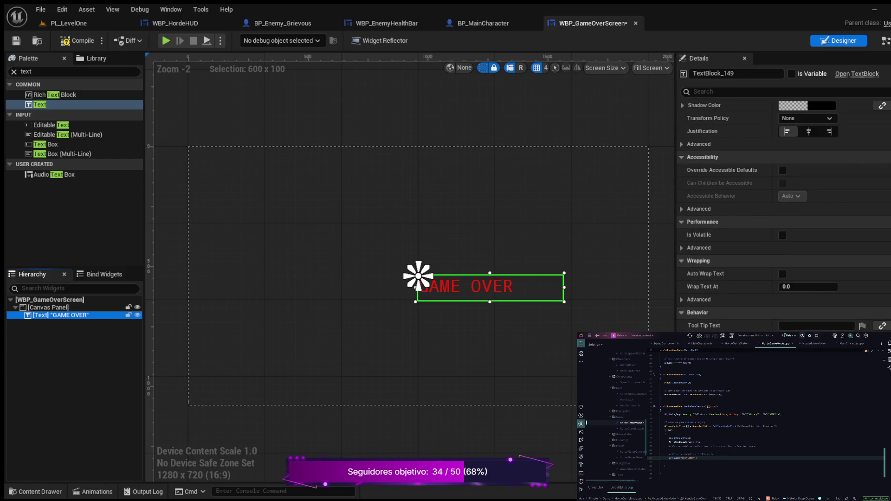
scroll(783, 217, "up", 8)
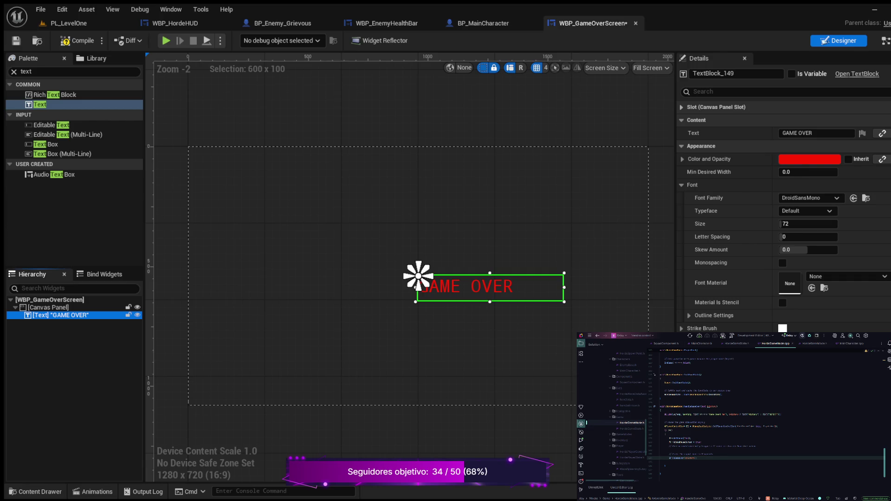
Give the GAME OVER text a width of 400 and Position X of -200.
left_click(716, 106)
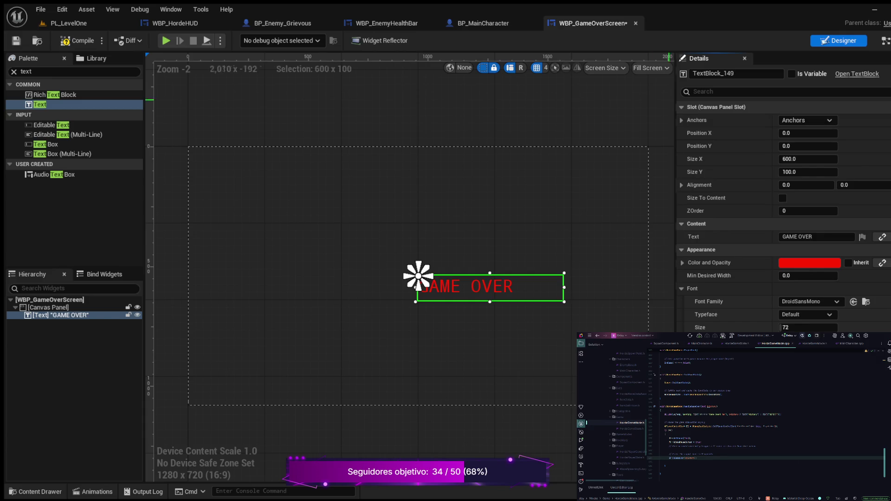
left_click_drag(418, 275, 342, 271)
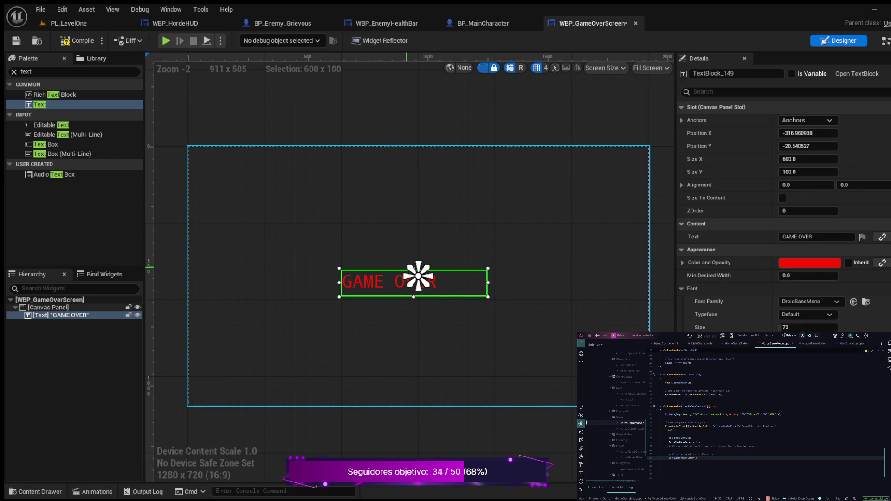
left_click(807, 133)
type("-300")
key("Return")
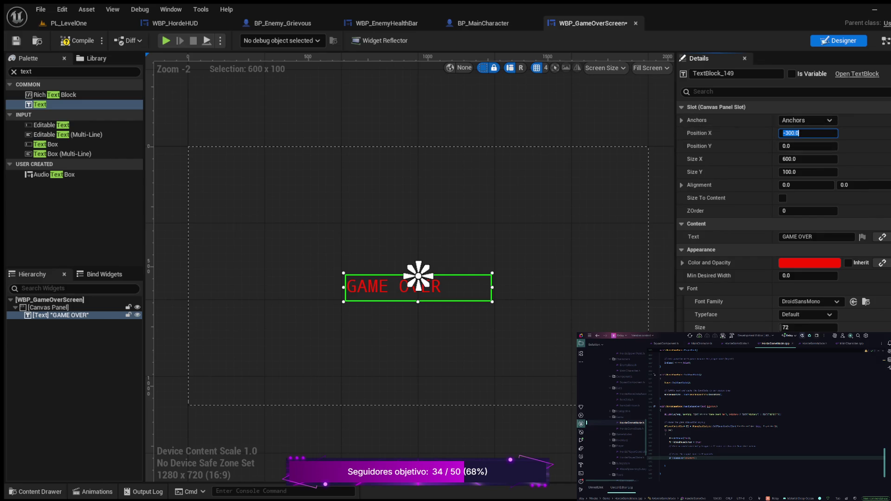
left_click(807, 158)
type("400")
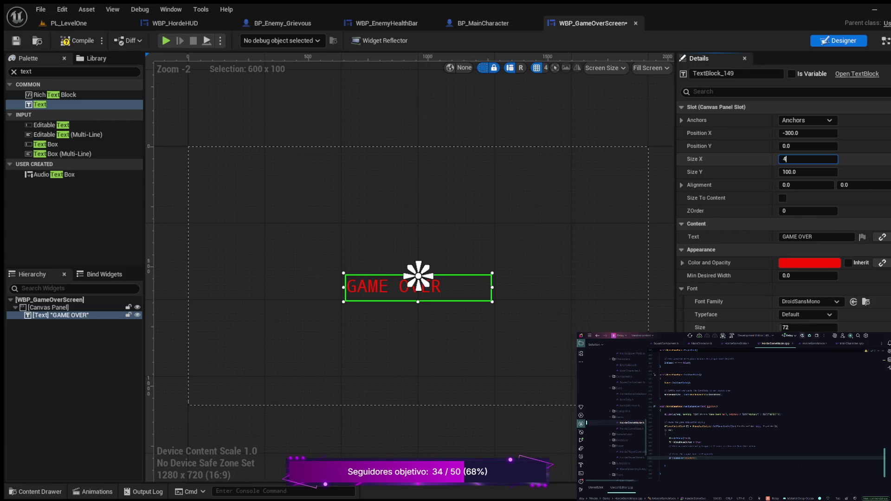
key("Return")
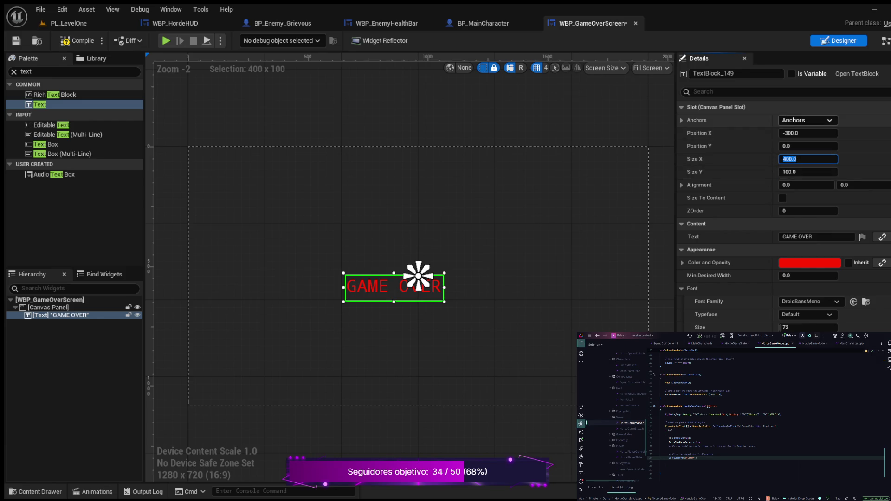
left_click(807, 132)
type("-200")
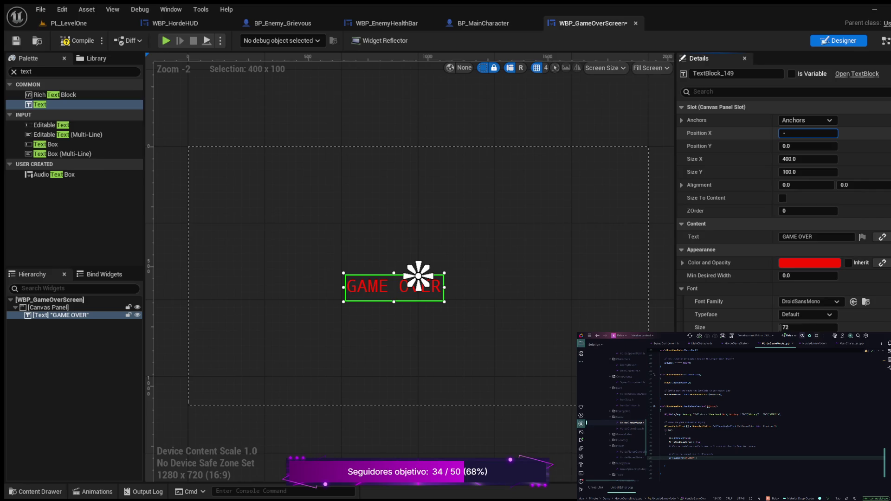
key("Return")
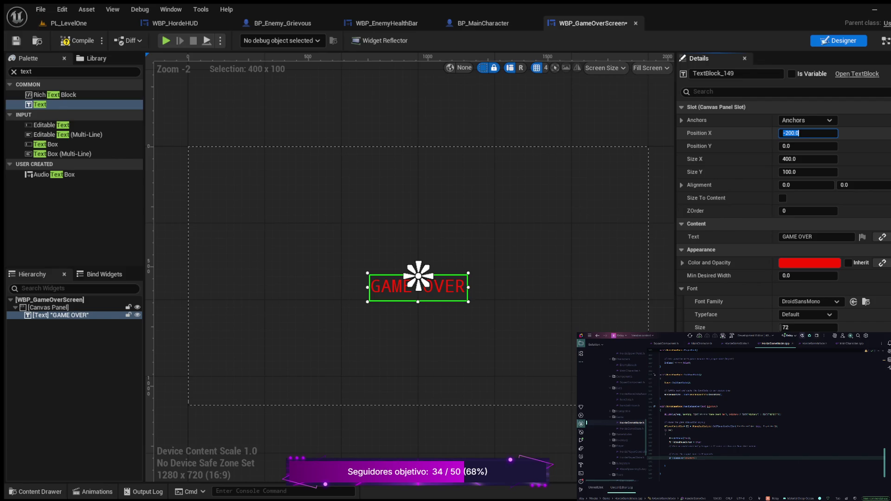
Set the text's Position Y to -50 and recompile the widget.
left_click(79, 40)
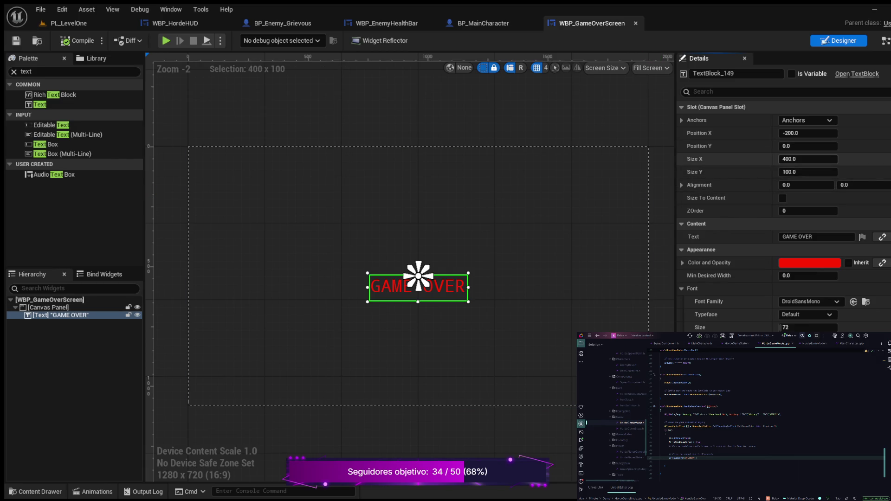
left_click(808, 145)
type("-50")
key("Return")
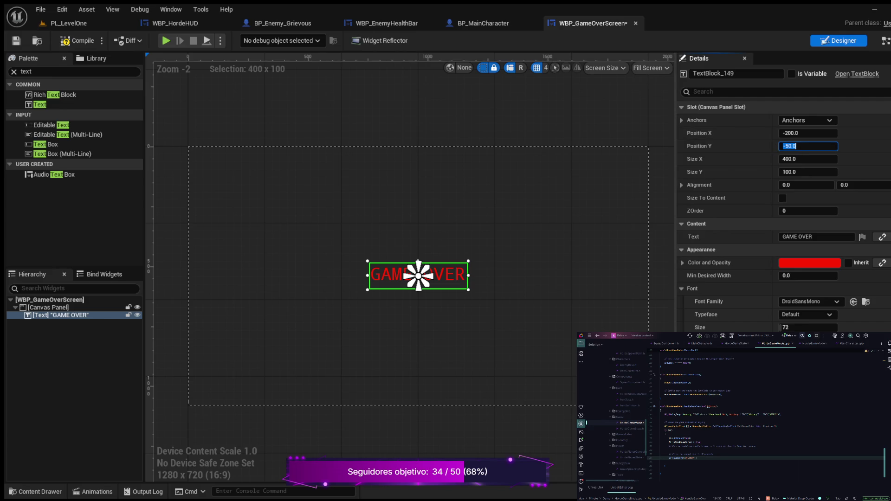
left_click(77, 40)
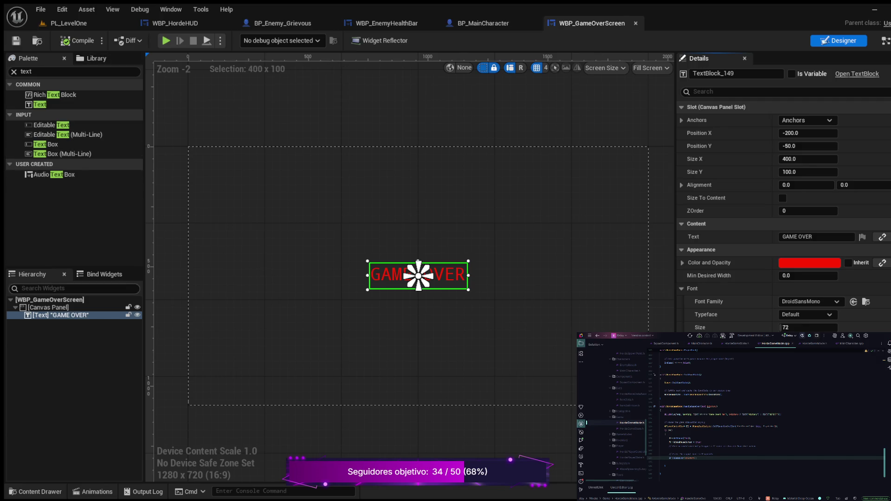
left_click(13, 72)
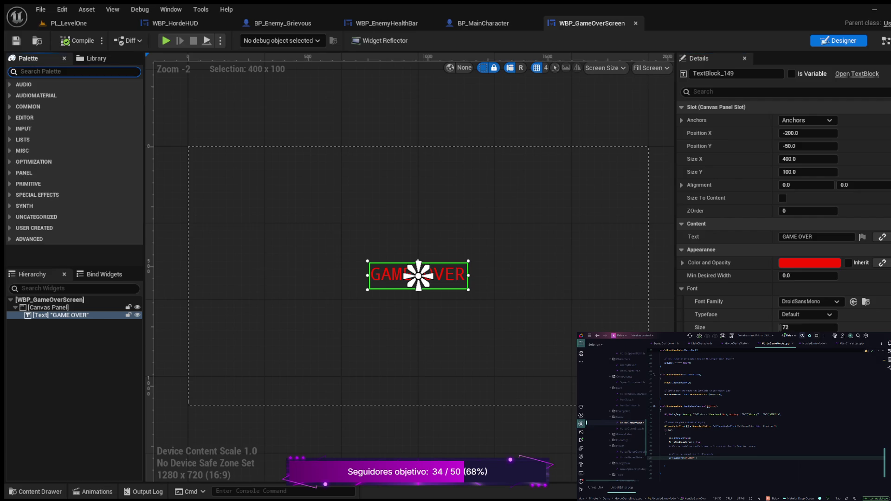
Add a Button from the Palette ('BU' search) to the Canvas Panel and select it.
type("BU")
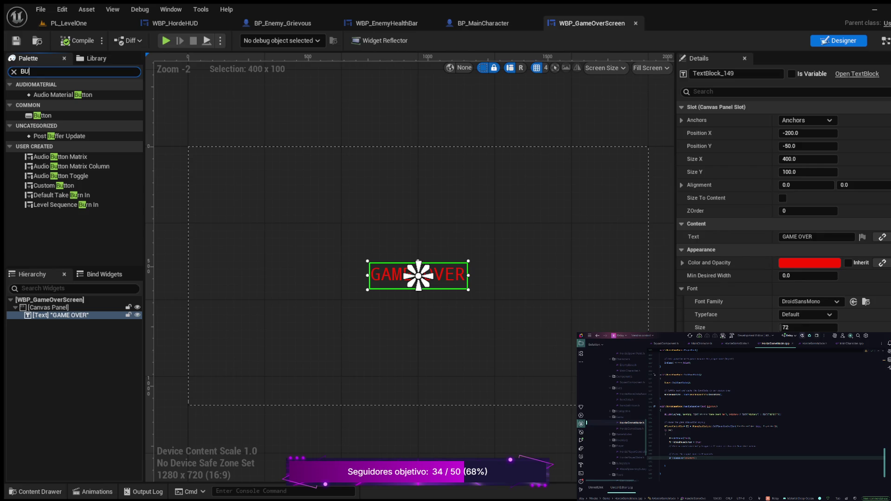
left_click(42, 115)
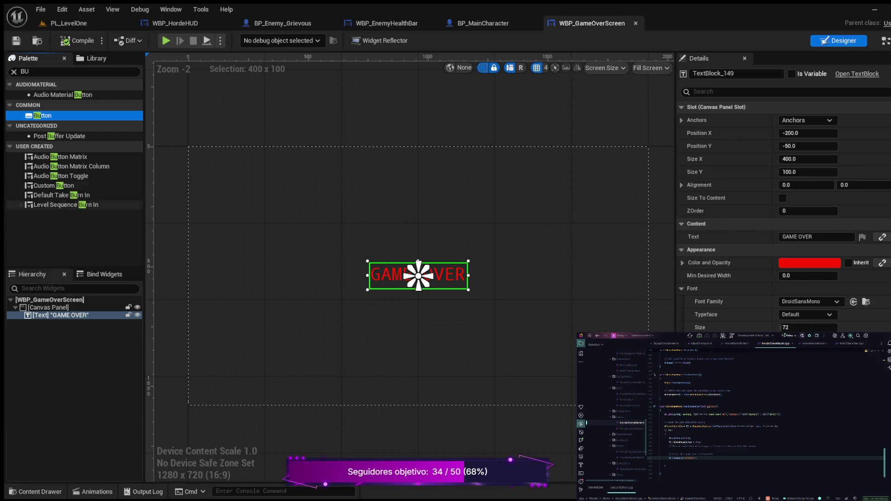
left_click_drag(41, 115, 46, 307)
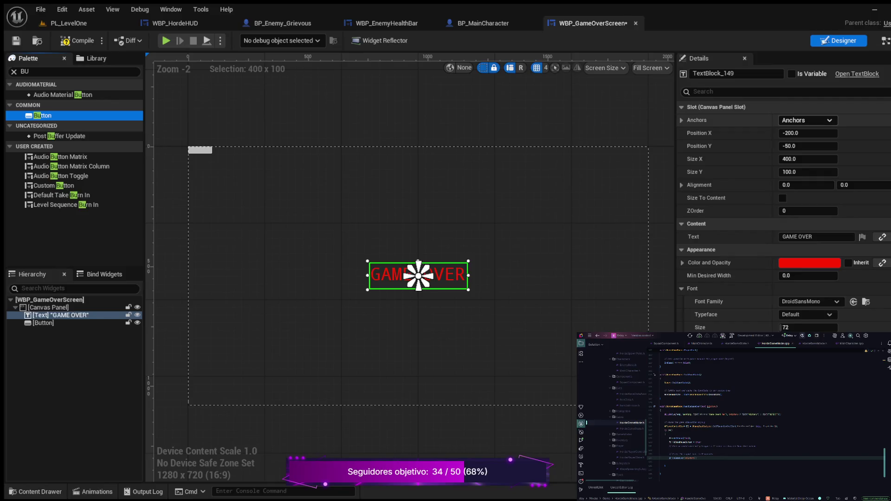
mouse_move(42, 115)
left_mouse_down()
mouse_move(93, 186)
mouse_move(195, 278)
mouse_move(203, 310)
left_mouse_up()
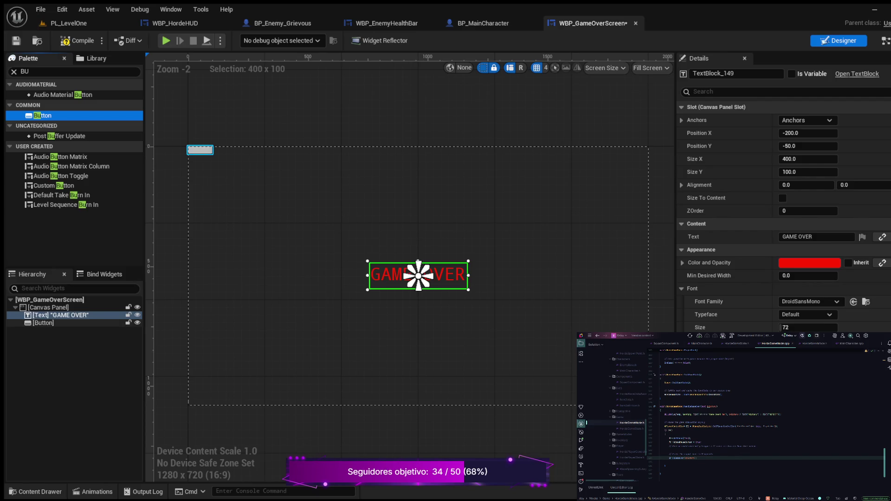
left_click(191, 149)
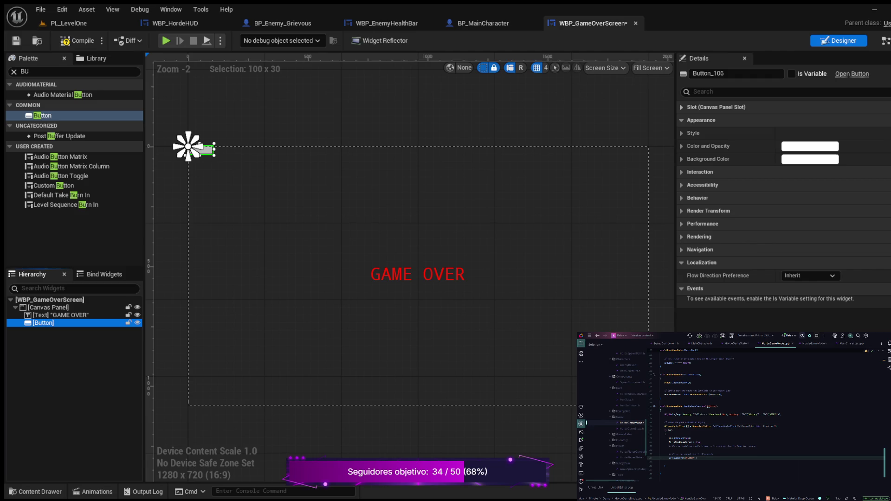
Anchor the button to the canvas centre at position 0, 0.
left_click(716, 107)
left_click(809, 120)
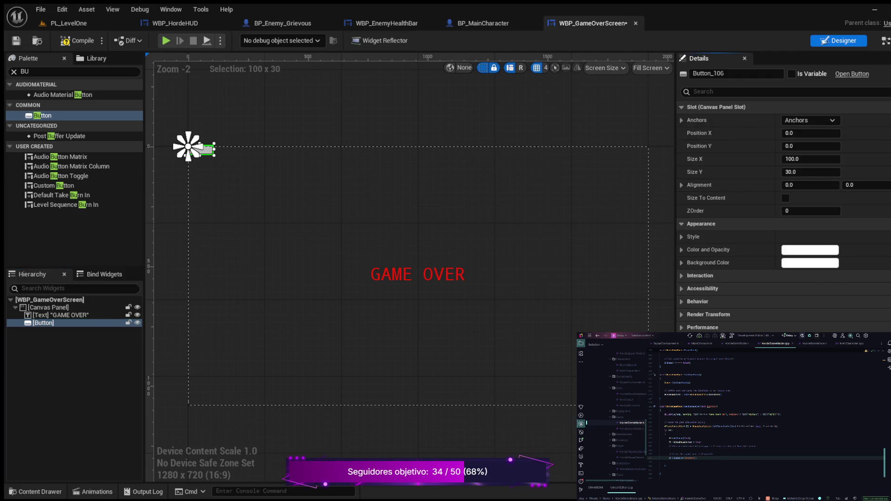
left_click(810, 171)
left_click(811, 133)
type("0")
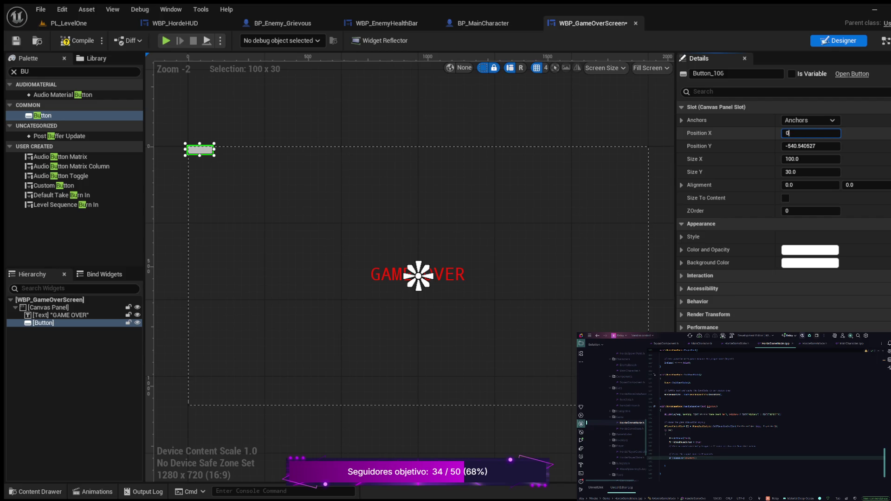
key("Return")
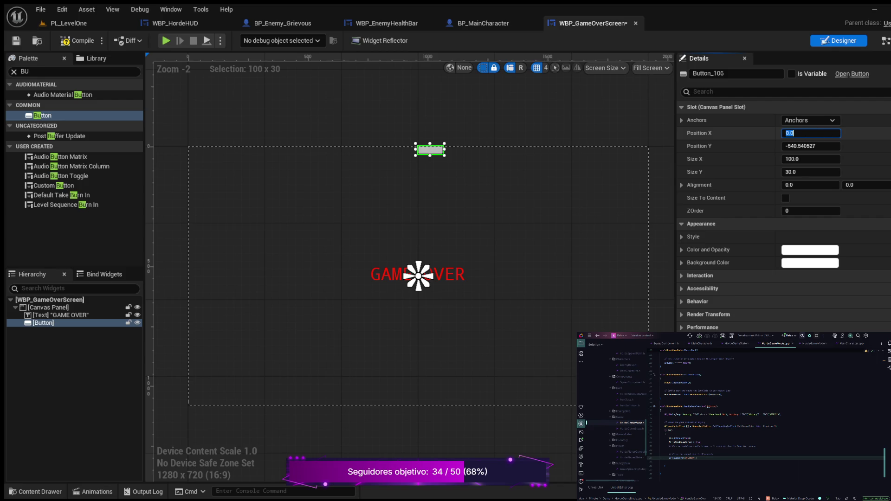
left_click(811, 146)
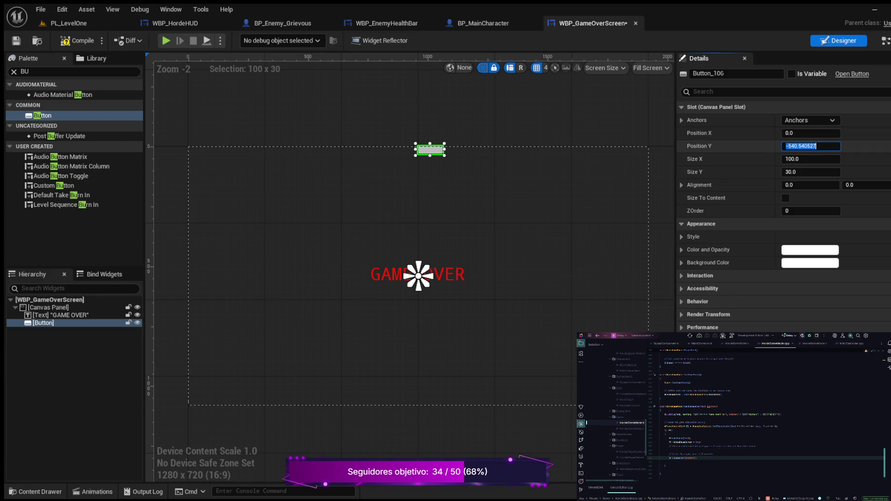
type("0")
key("Return")
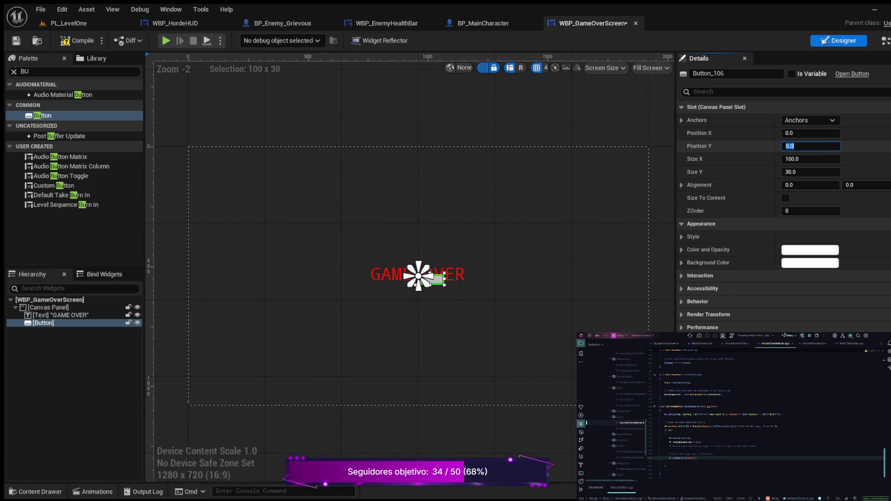
Make the button 300 wide and 100 tall at Position X -150.
left_click(811, 159)
type("300")
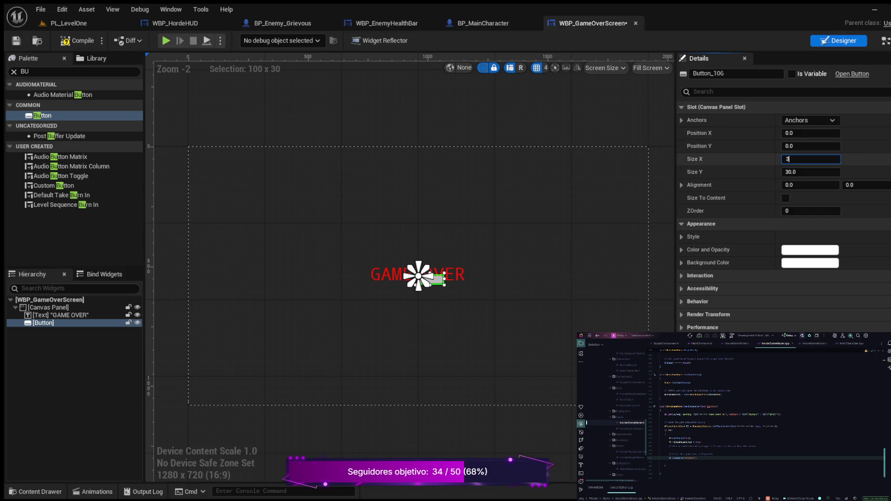
key("Return")
left_click(810, 133)
type("-150")
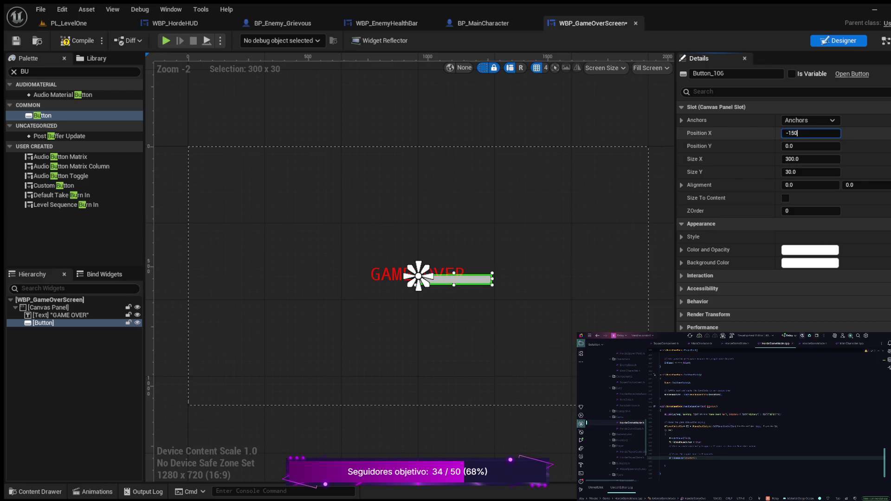
key("Return")
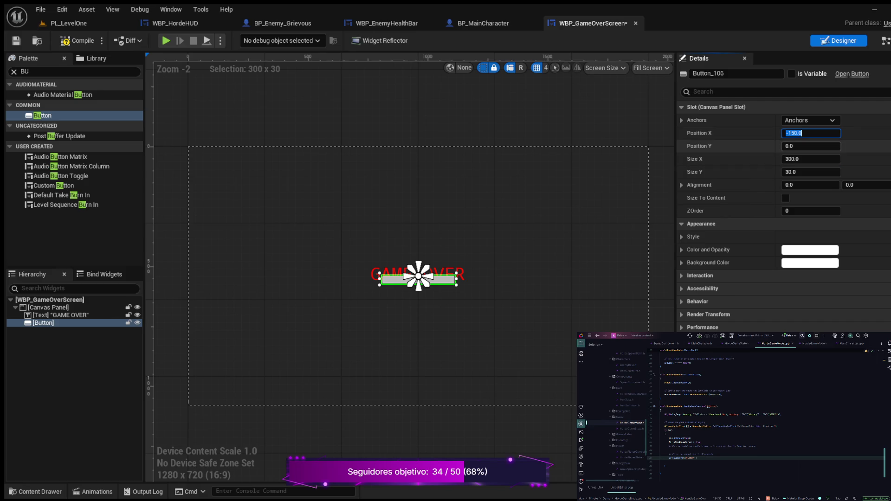
left_click(811, 146)
key("Tab")
key("Tab")
type("100")
key("Return")
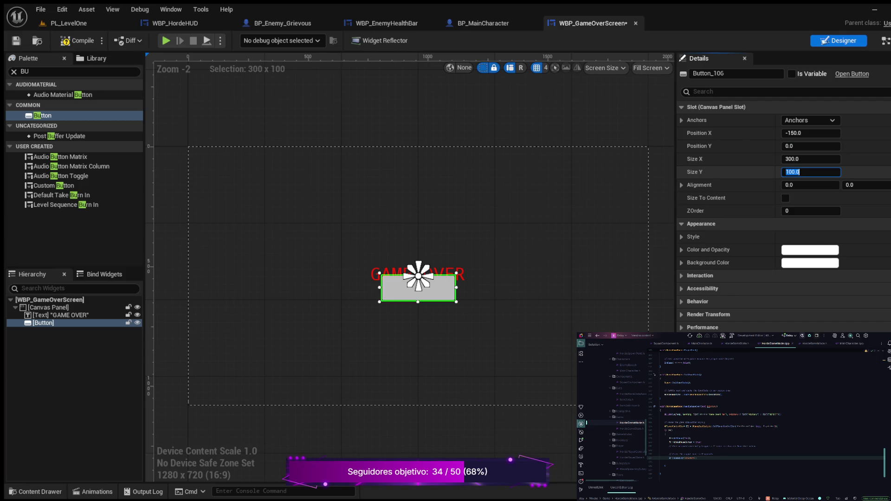
Set the button's Position Y to 200, placing it below GAME OVER.
left_click(811, 146)
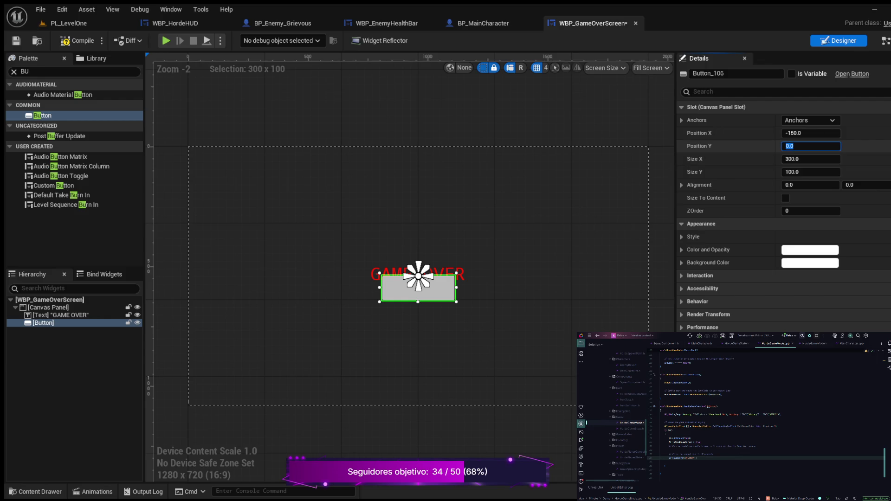
type("-50")
key("Return")
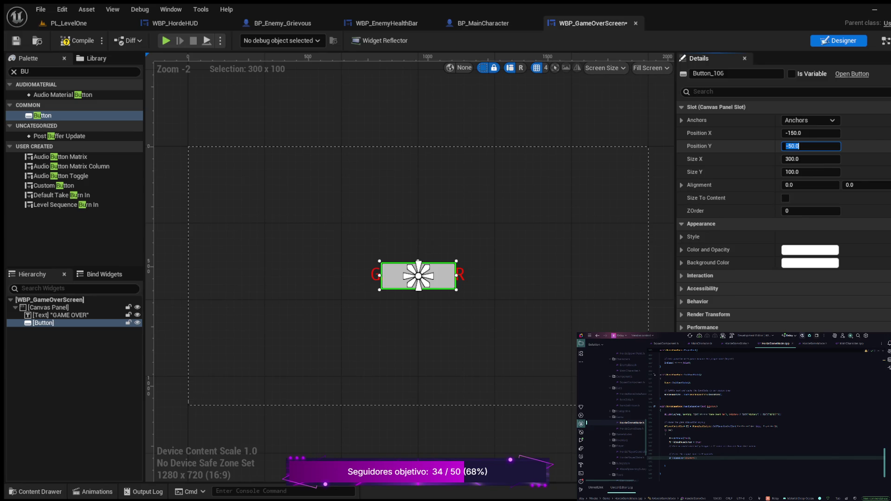
type("200")
key("Return")
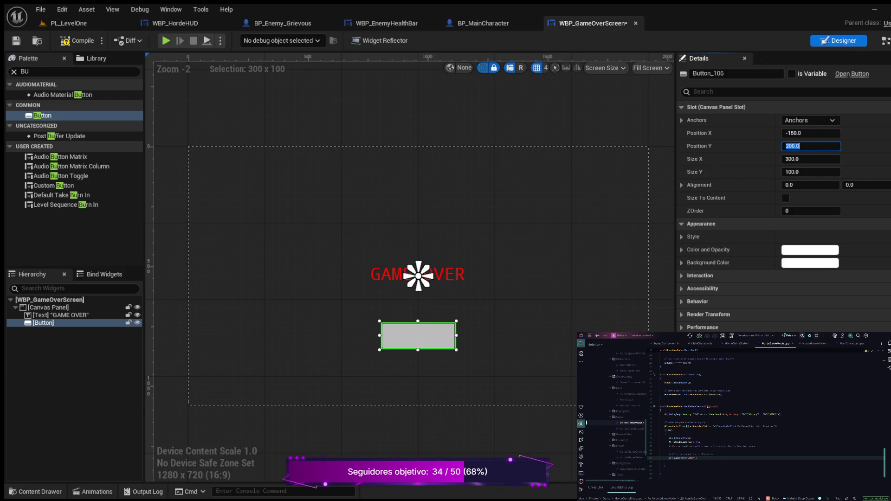
left_click(702, 92)
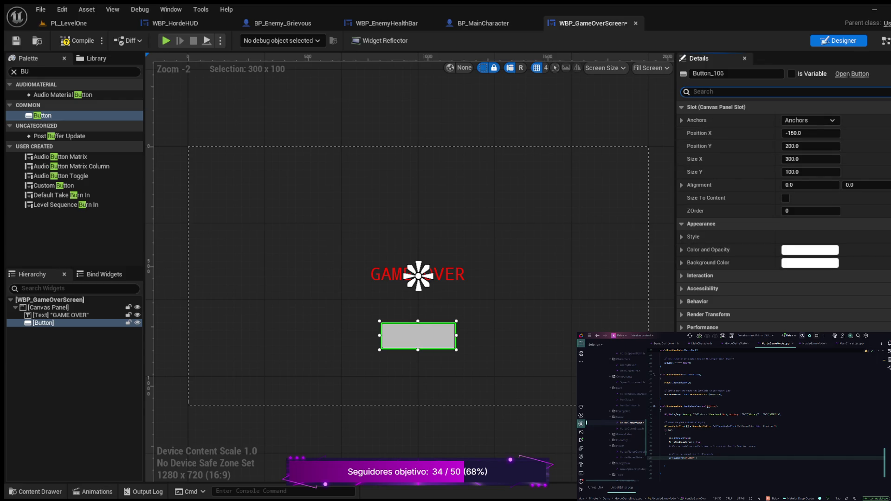
type("size")
key("BackSpace")
key("BackSpace")
key("BackSpace")
Place a Text widget inside the button reading 'Restart Game'.
left_click(14, 71)
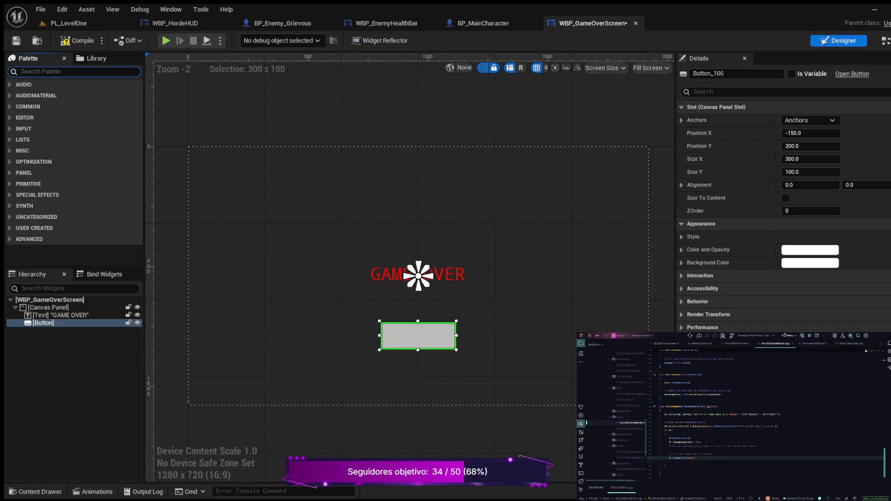
type("TEXT")
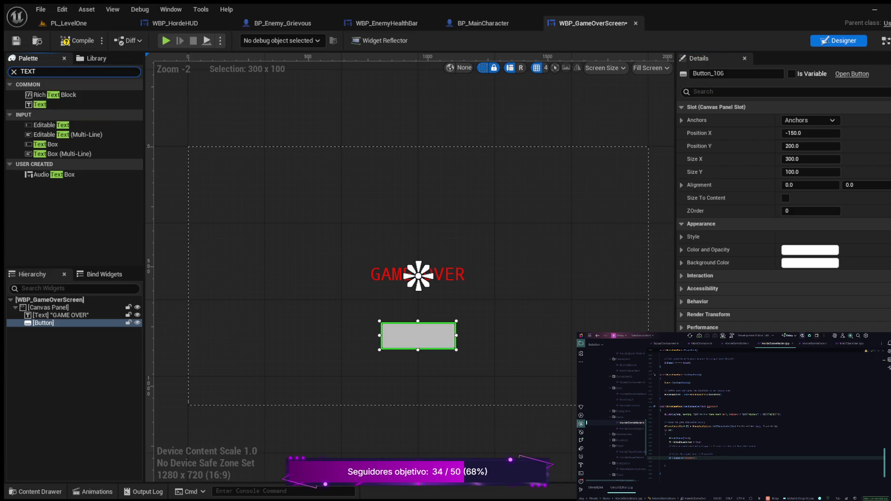
left_click_drag(40, 104, 47, 323)
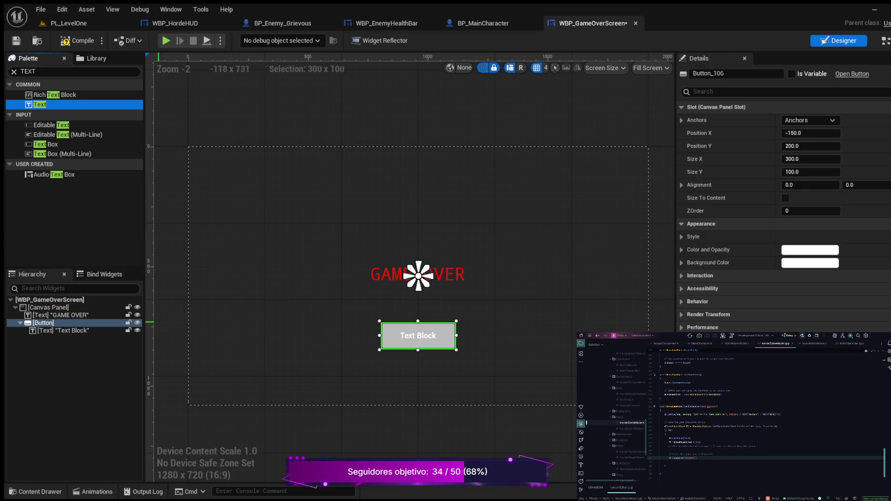
left_click(63, 329)
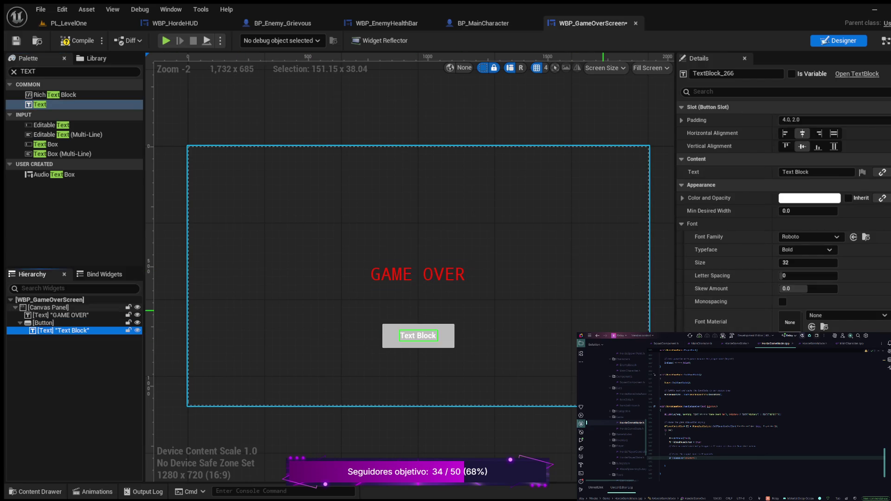
left_click(816, 172)
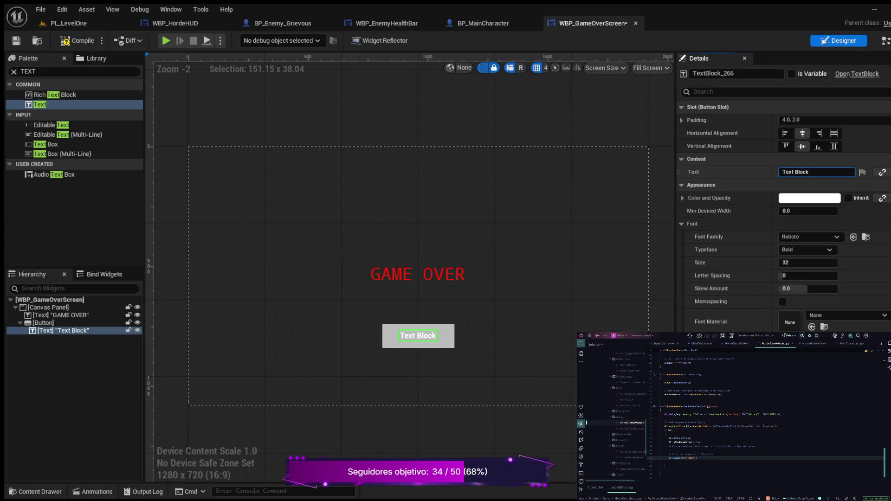
key("ctrl+a")
key("BackSpace")
type("estart")
type(" Game")
key("Return")
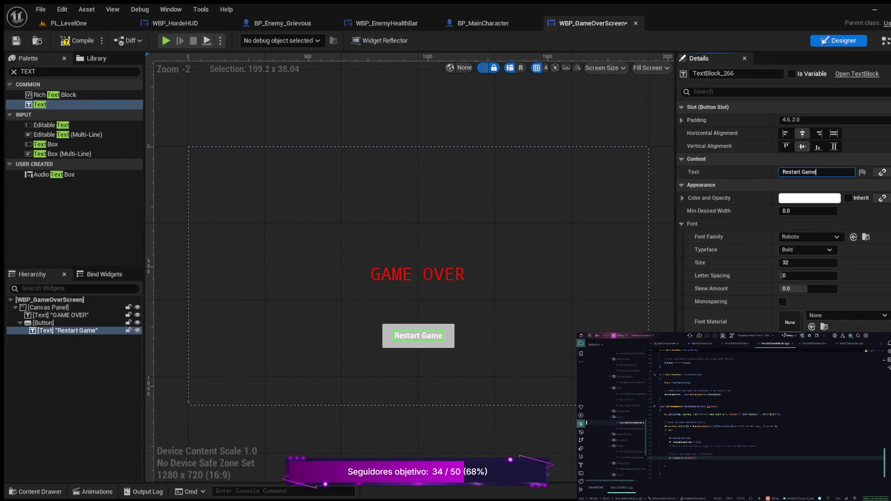
Rename the text widget to RestartGame in the Hierarchy.
left_click(67, 330)
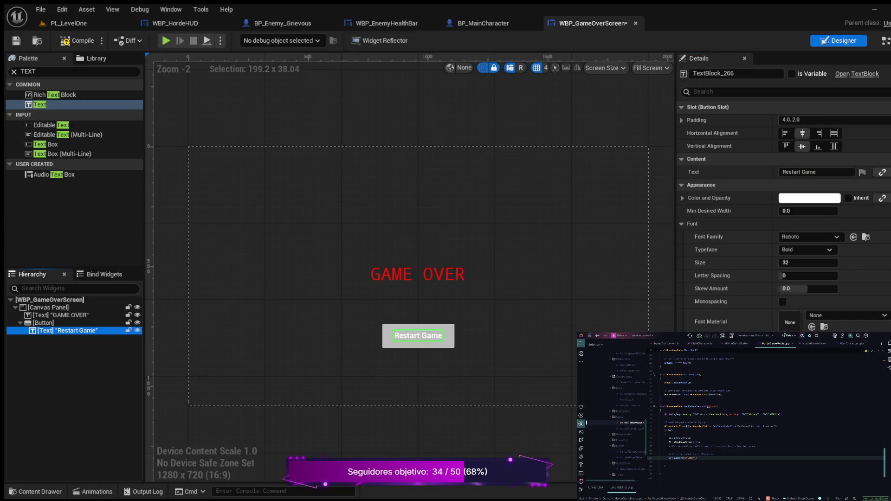
key("F2")
type("Re")
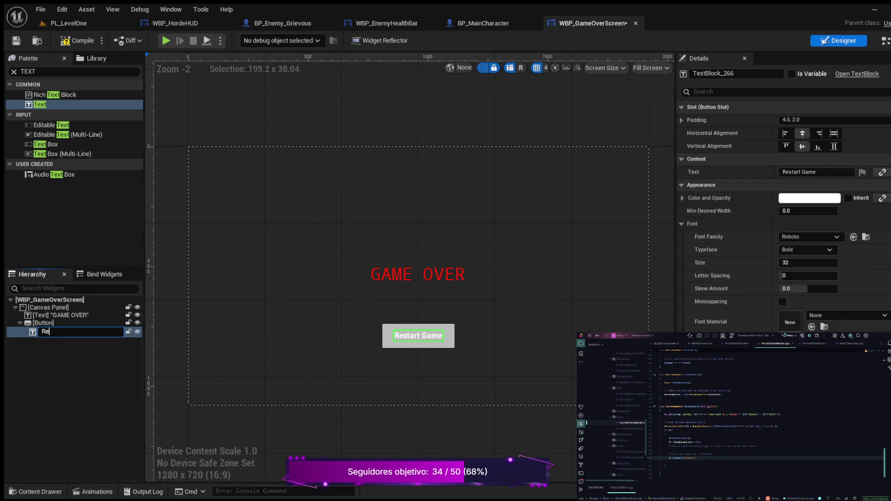
type("startGame")
key("Return")
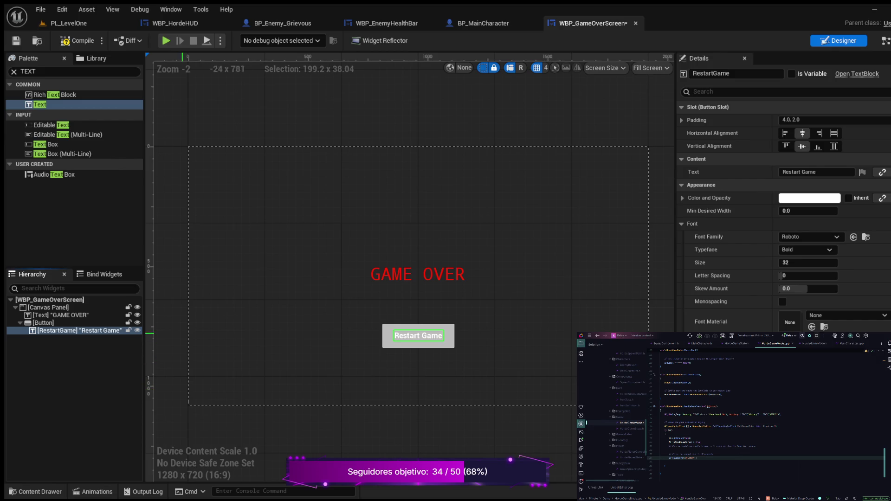
Compile WBP_GameOverScreen, deselect the widget, and bring up the Content Drawer.
left_click(77, 41)
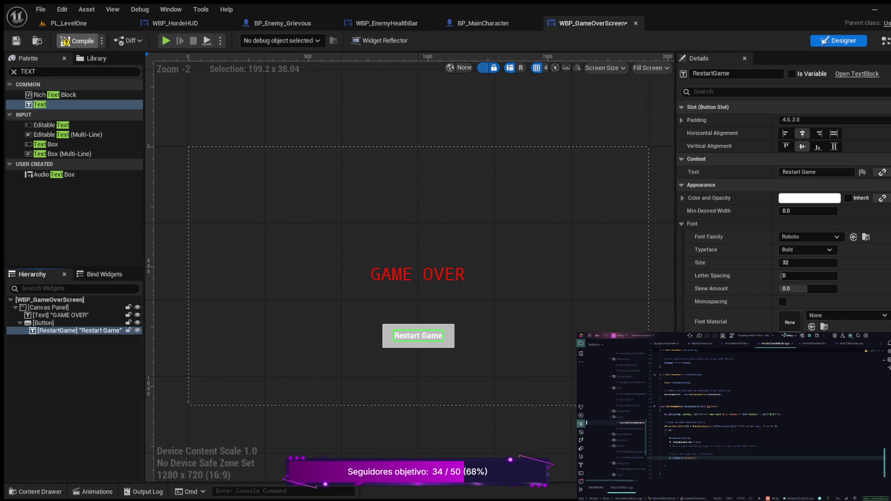
left_click(427, 121)
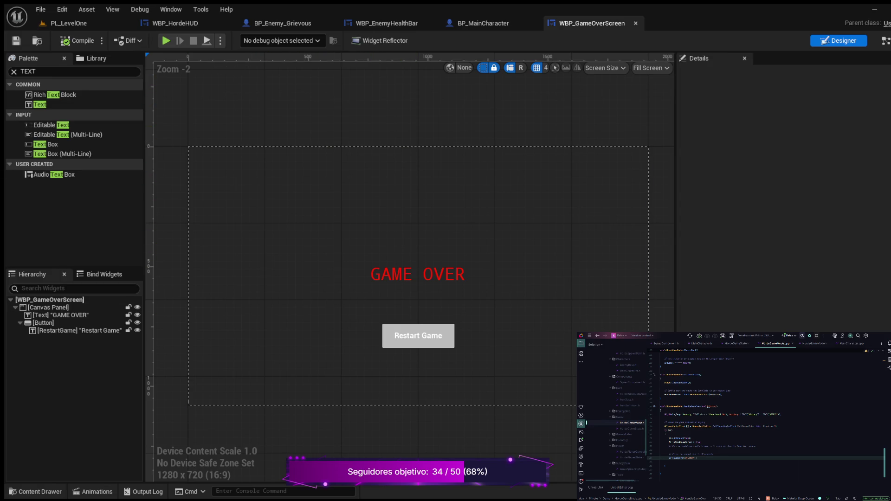
left_click(35, 491)
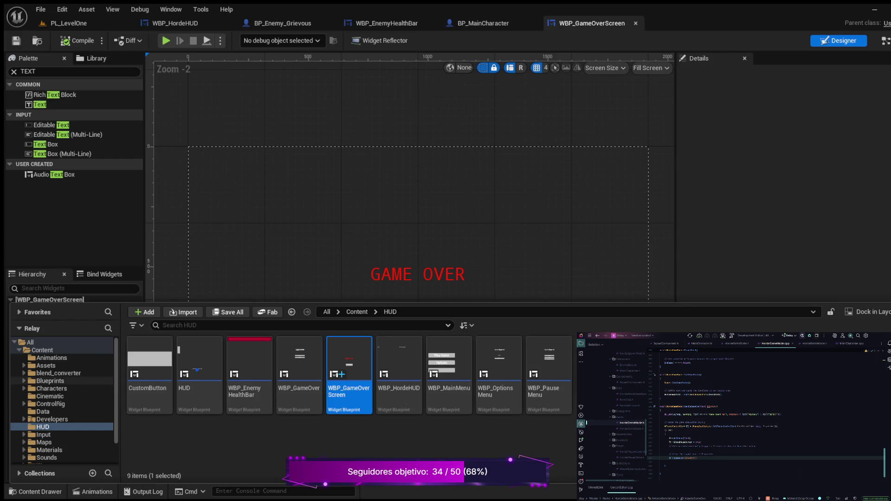
Browse the Blueprints folder's Gameplay, Tools and Pickups subfolders, then open BP_HordeGameMode.
left_click(49, 380)
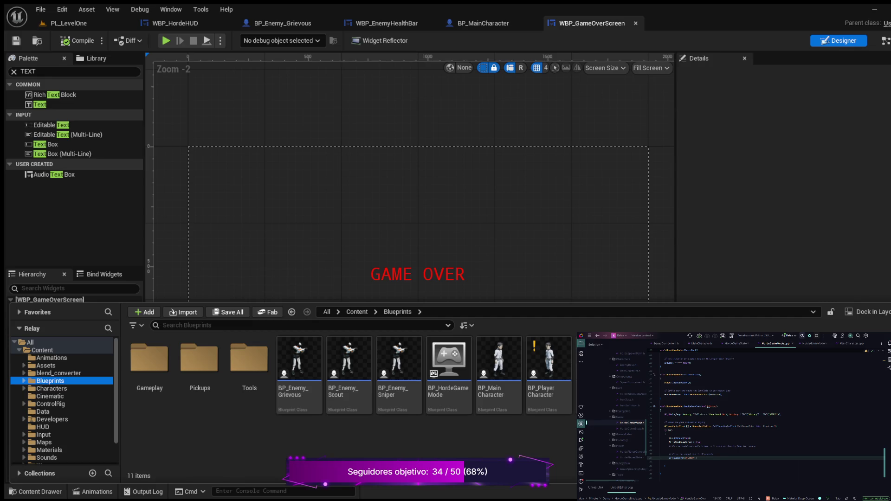
key("Right")
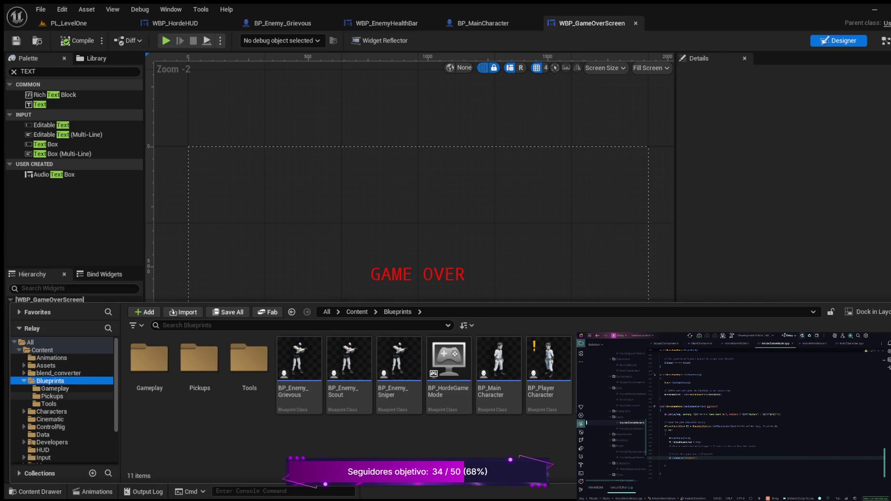
left_click(54, 388)
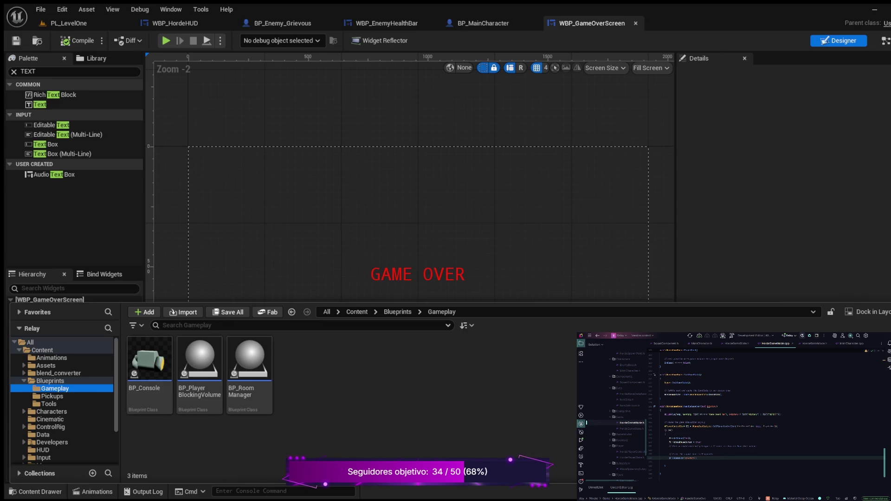
left_click(49, 404)
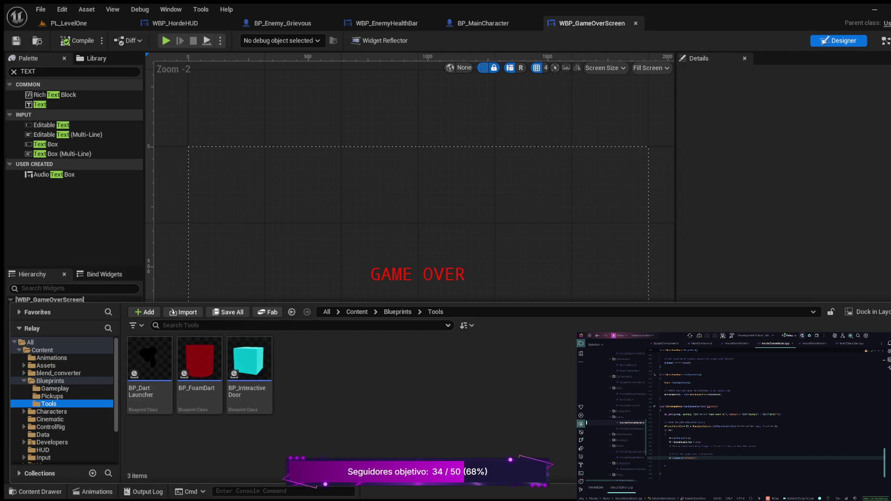
left_click(52, 396)
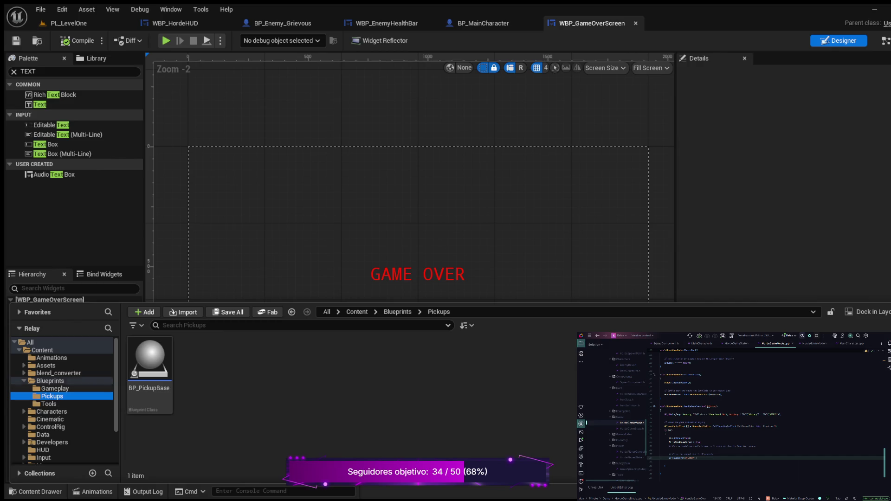
left_click(50, 381)
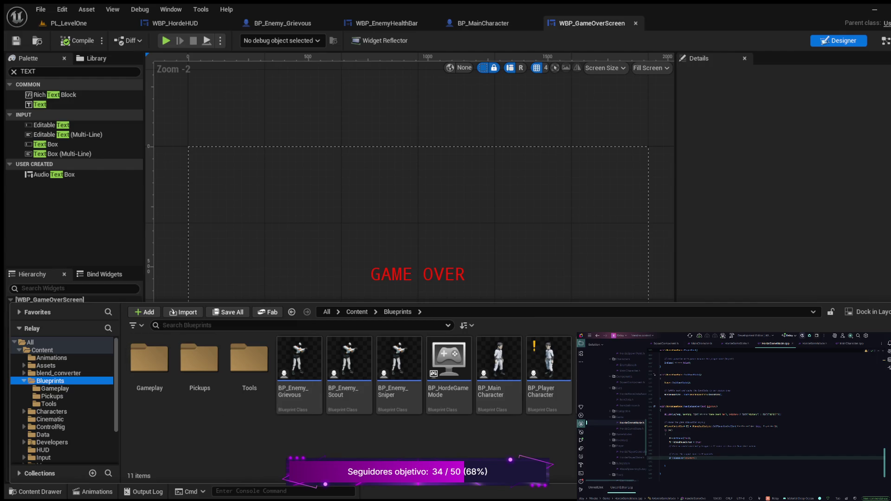
double_click(448, 359)
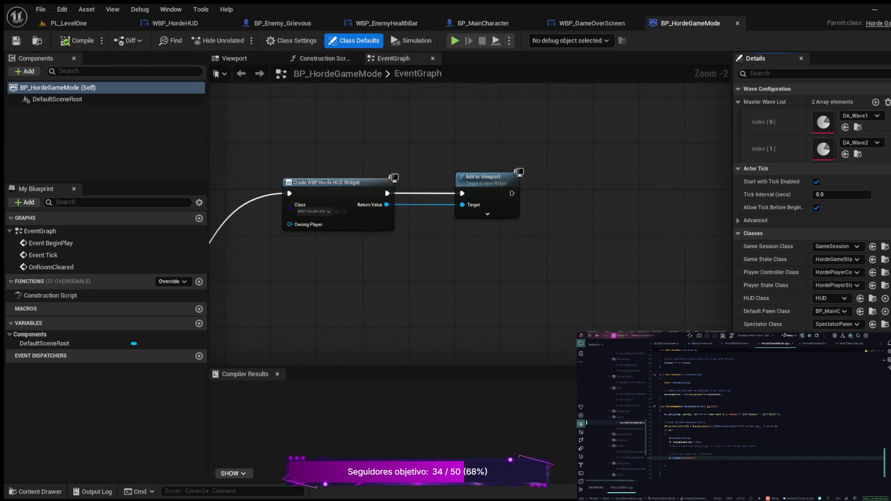
mouse_move(259, 260)
left_mouse_down()
mouse_move(288, 264)
mouse_move(398, 205)
mouse_move(544, 176)
left_mouse_up()
scroll(543, 176, "down", 5)
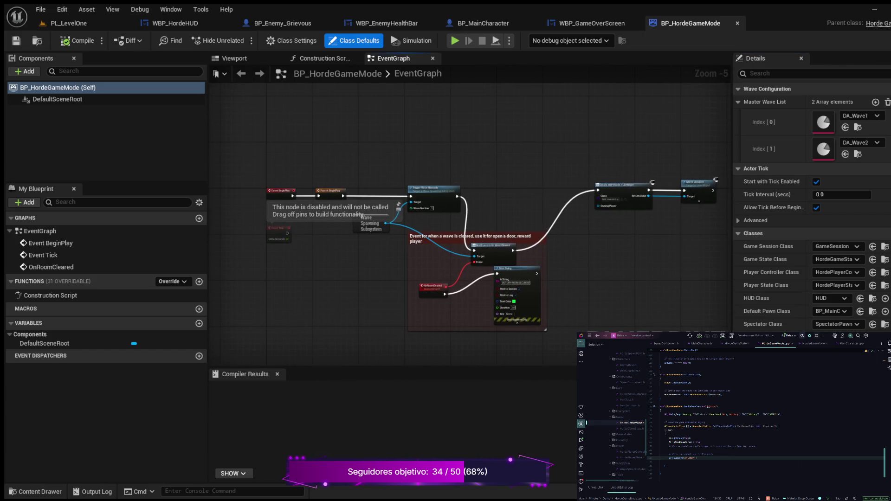
scroll(398, 204, "up", 2)
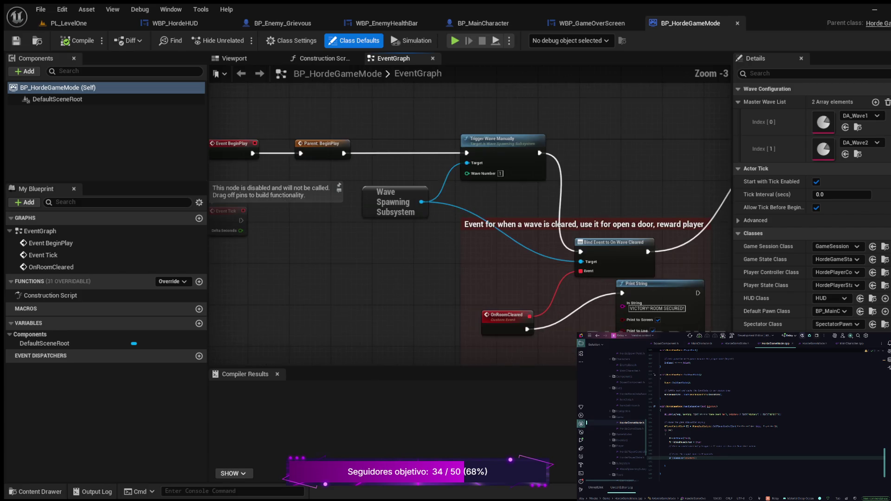
left_click_drag(348, 232, 219, 218)
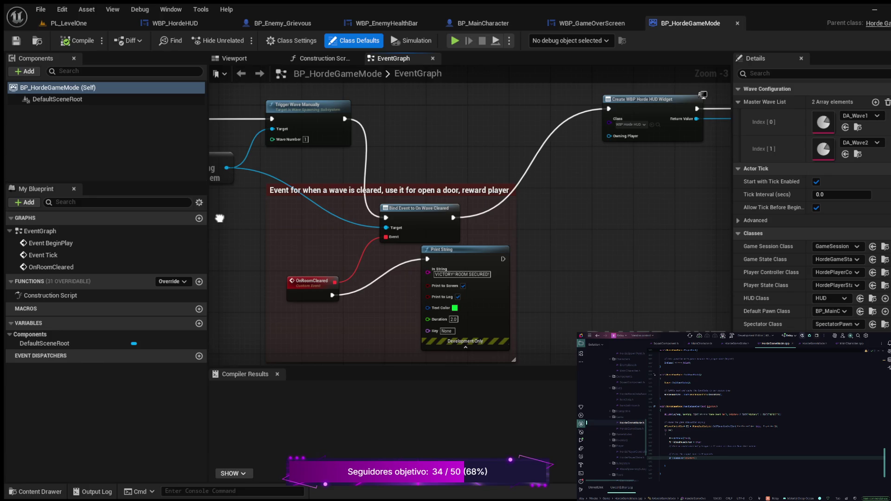
scroll(219, 218, "up", 3)
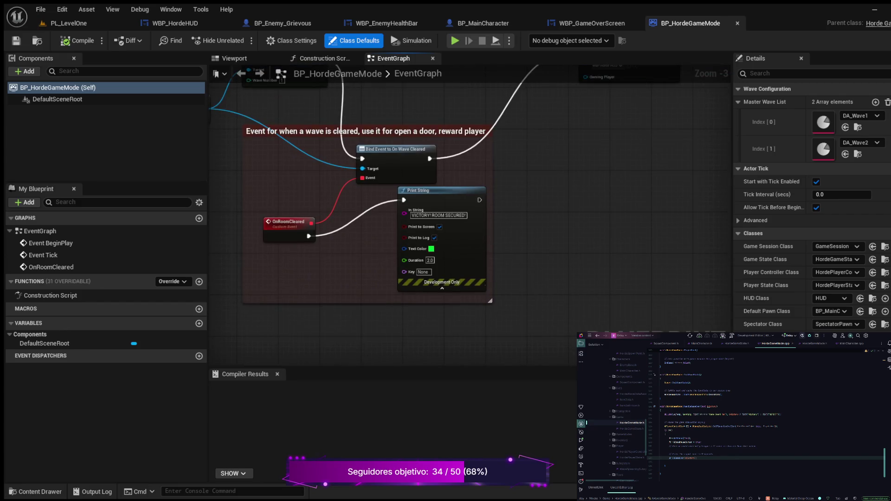
mouse_move(604, 253)
left_mouse_down()
mouse_move(593, 220)
mouse_move(547, 371)
left_mouse_up()
scroll(593, 220, "down", 2)
mouse_move(570, 267)
left_mouse_down()
mouse_move(335, 324)
mouse_move(227, 327)
mouse_move(571, 311)
mouse_move(612, 232)
mouse_move(391, 316)
mouse_move(329, 328)
left_mouse_up()
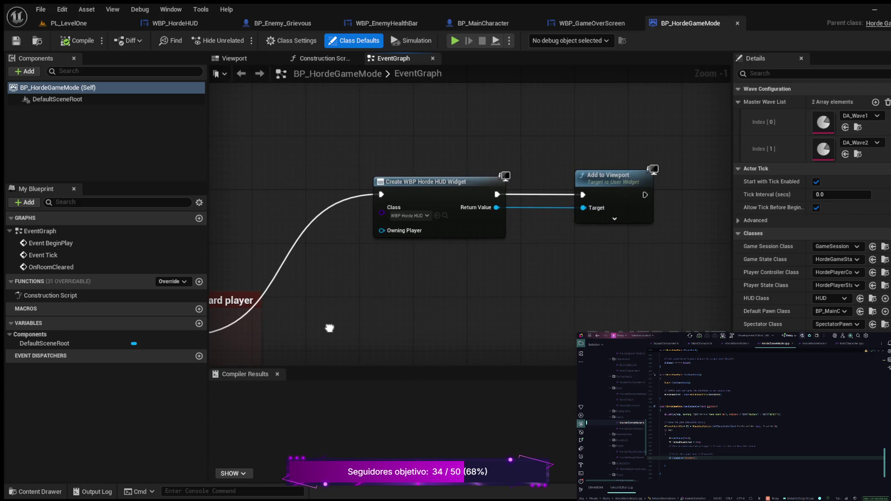
mouse_move(328, 303)
left_mouse_down()
mouse_move(413, 303)
mouse_move(622, 340)
mouse_move(671, 311)
mouse_move(682, 165)
left_mouse_up()
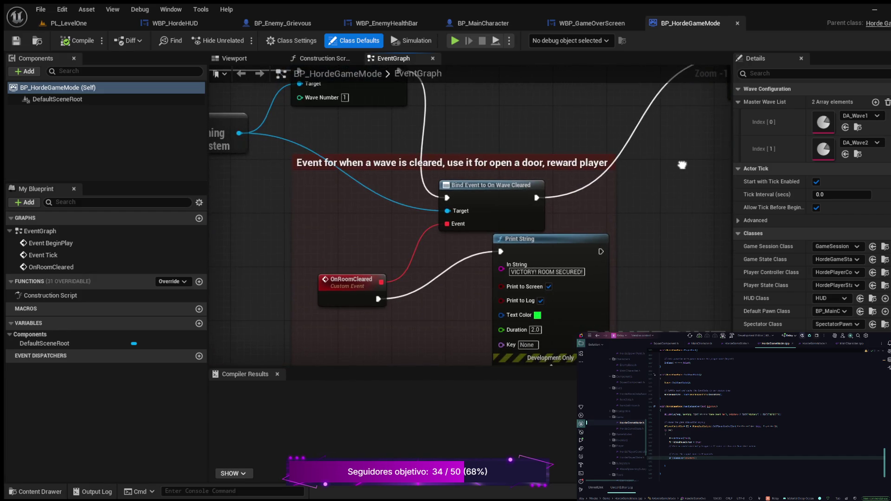
scroll(676, 153, "down", 3)
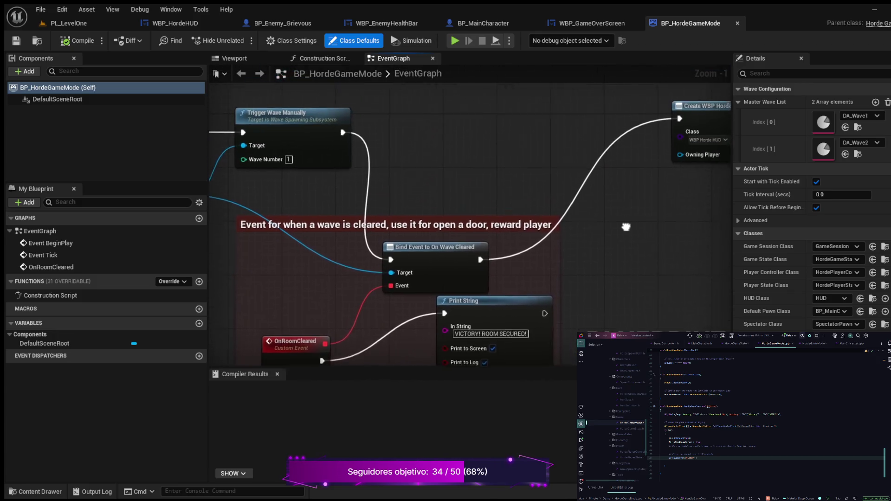
left_click_drag(323, 214, 378, 250)
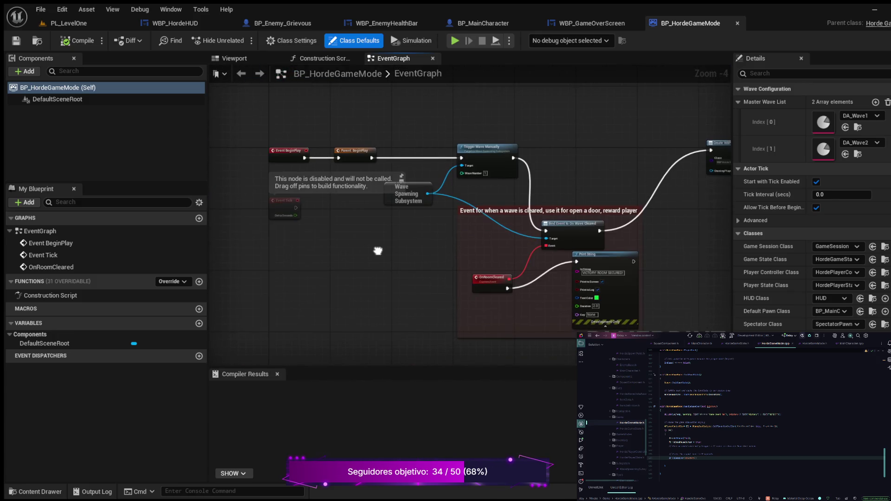
scroll(378, 251, "up", 3)
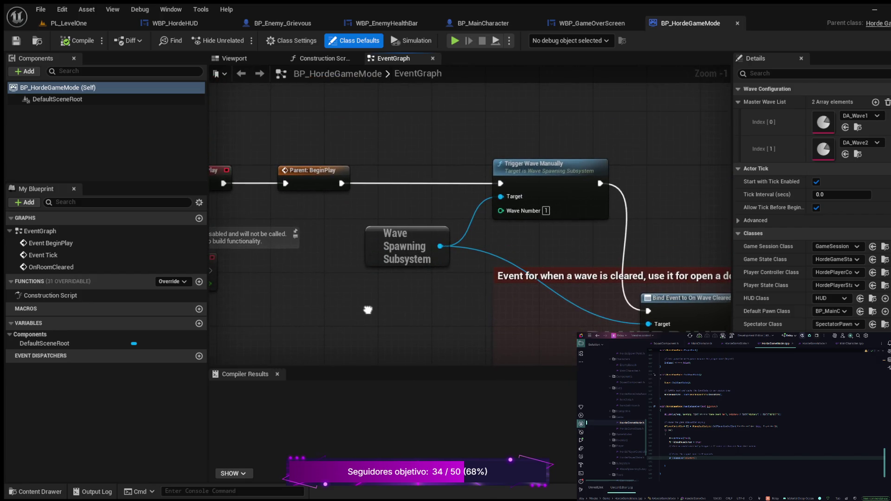
mouse_move(368, 309)
left_mouse_down()
mouse_move(351, 264)
mouse_move(330, 256)
left_mouse_up()
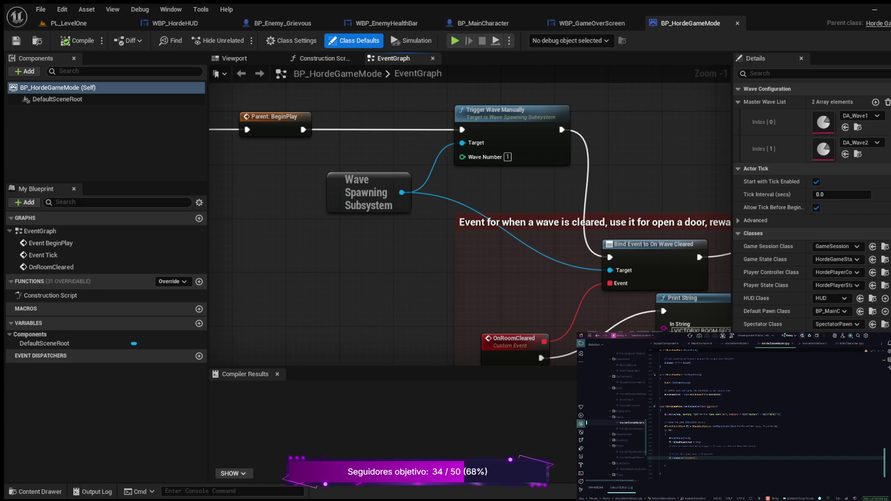
mouse_move(402, 270)
left_mouse_down()
mouse_move(207, 221)
mouse_move(218, 211)
mouse_move(255, 226)
left_mouse_up()
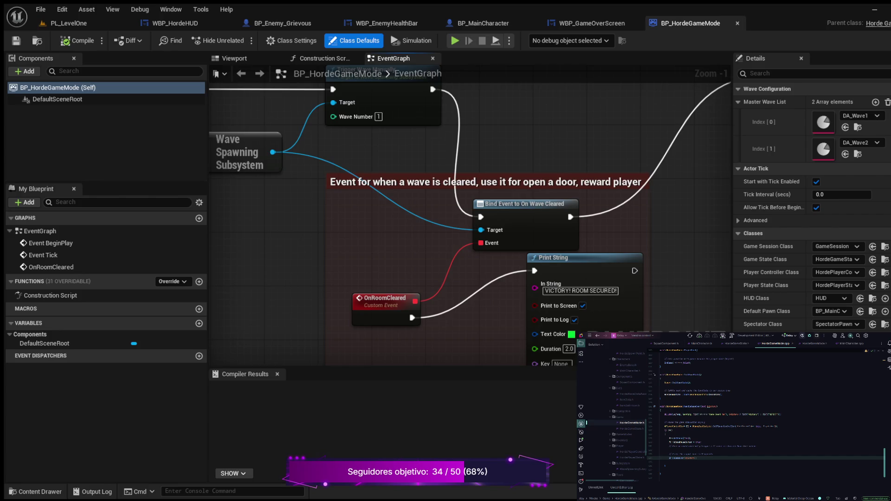
left_click_drag(255, 227, 302, 238)
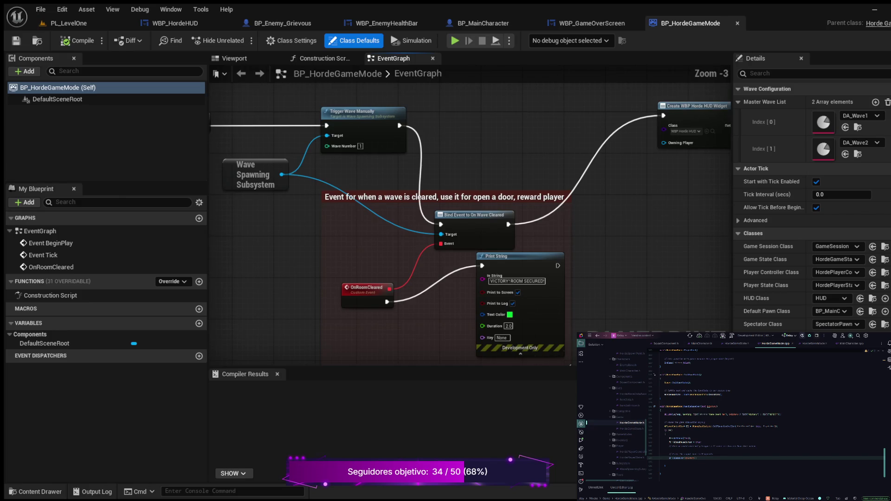
scroll(288, 129, "down", 2)
left_click_drag(288, 129, 274, 99)
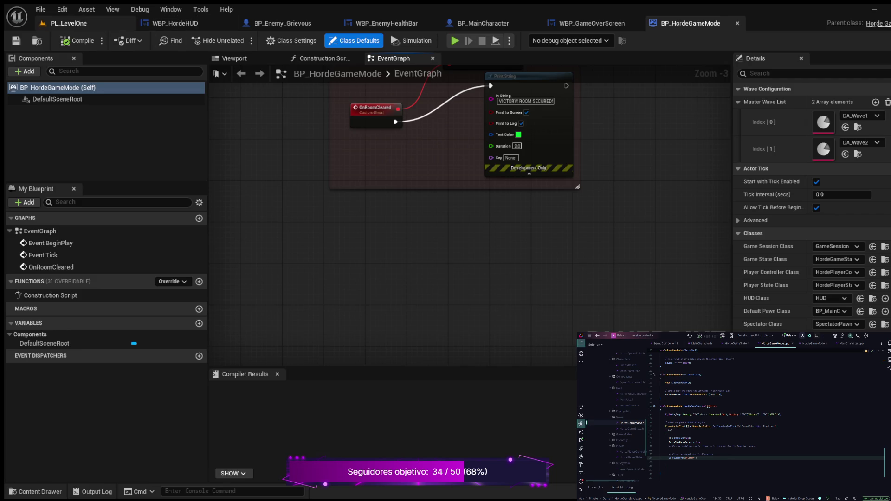
left_click(69, 23)
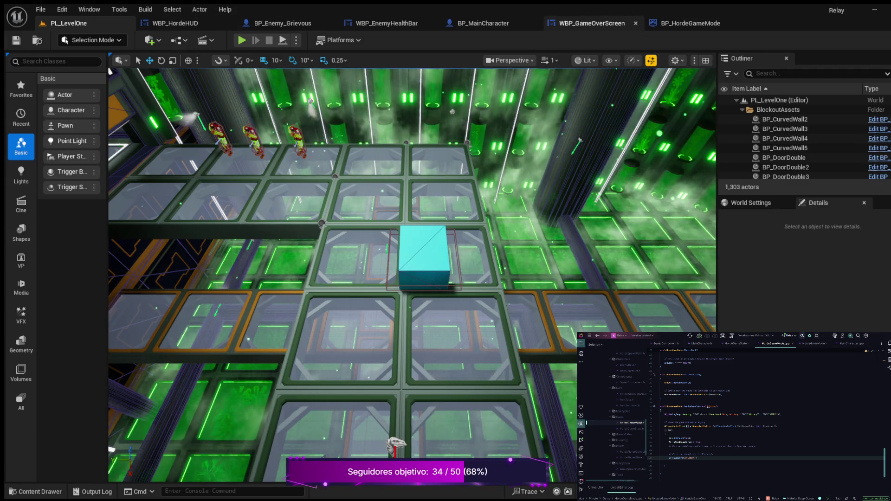
Paste an Event BP_OnGameOver node into empty space in BP_HordeGameMode's EventGraph.
left_click(689, 23)
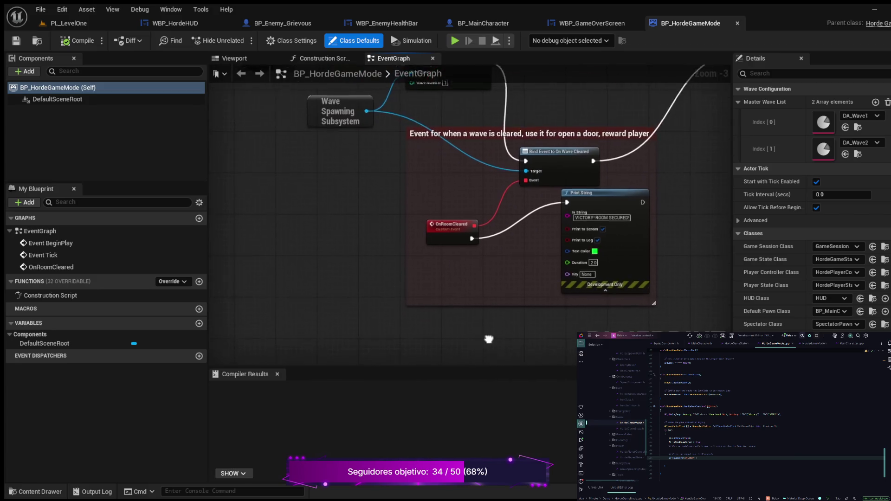
scroll(490, 274, "down", 2)
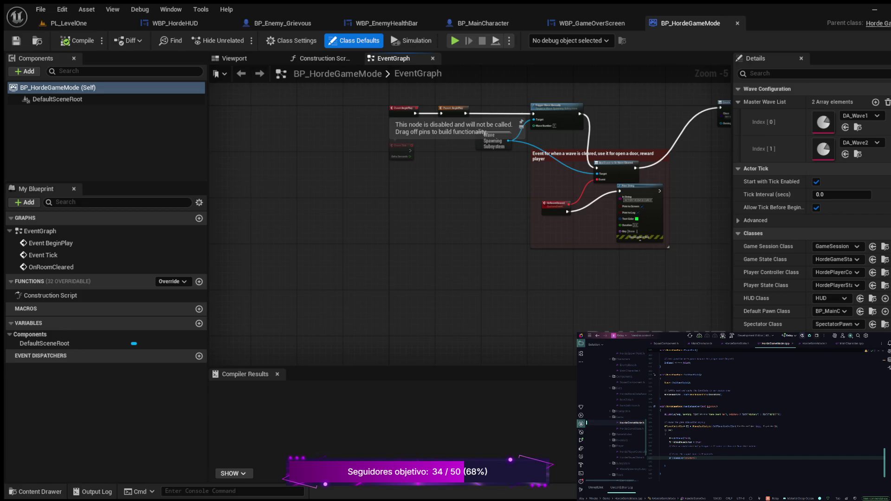
mouse_move(521, 122)
left_mouse_down()
mouse_move(362, 209)
mouse_move(384, 251)
mouse_move(362, 251)
mouse_move(365, 230)
mouse_move(376, 237)
left_mouse_up()
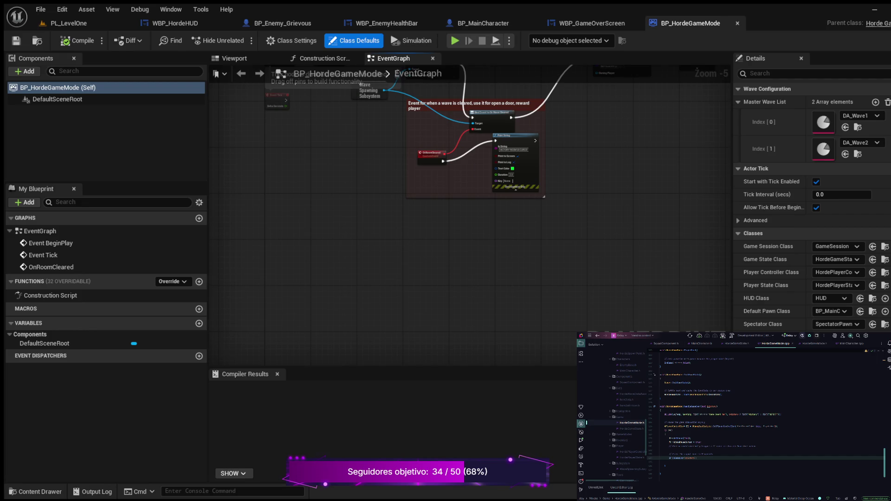
key("ctrl+v")
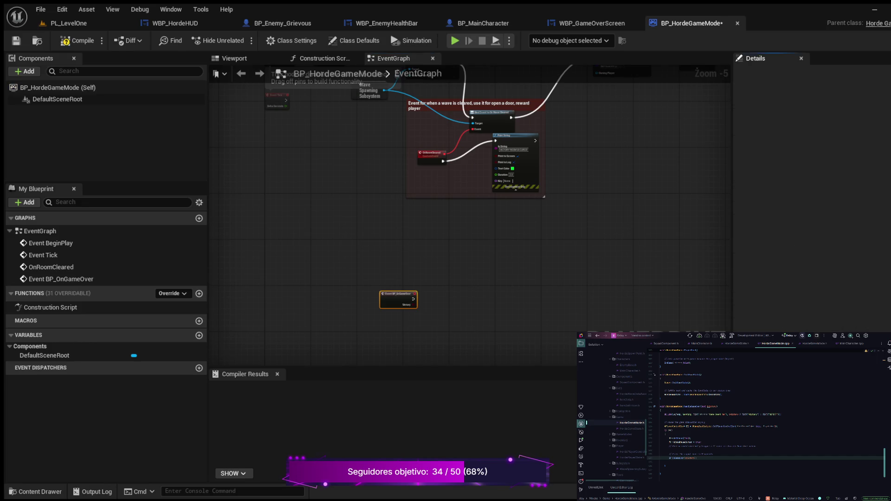
Add a Create Widget node for WBP_GameOverScreen after Event BP_OnGameOver.
mouse_move(383, 290)
left_mouse_down()
mouse_move(422, 275)
mouse_move(395, 259)
left_mouse_up()
scroll(395, 259, "up", 4)
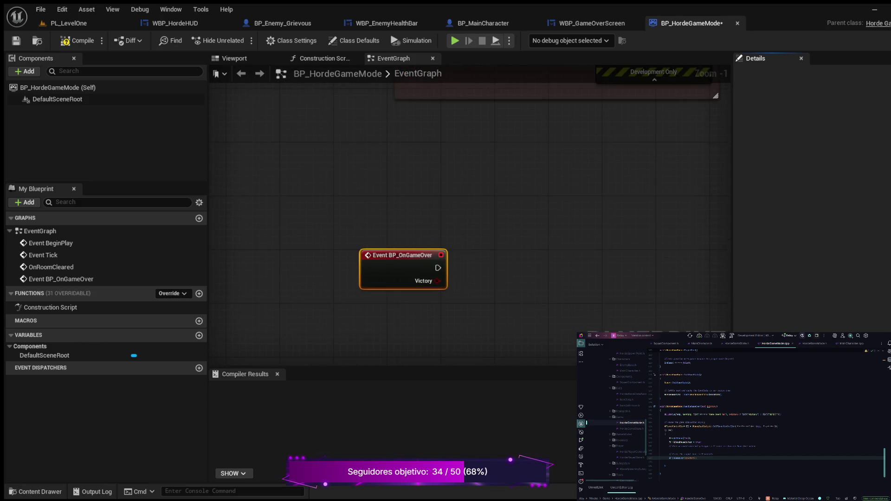
mouse_move(563, 201)
left_mouse_down()
mouse_move(563, 340)
mouse_move(563, 138)
mouse_move(601, 46)
left_mouse_up()
left_click_drag(539, 254, 481, 262)
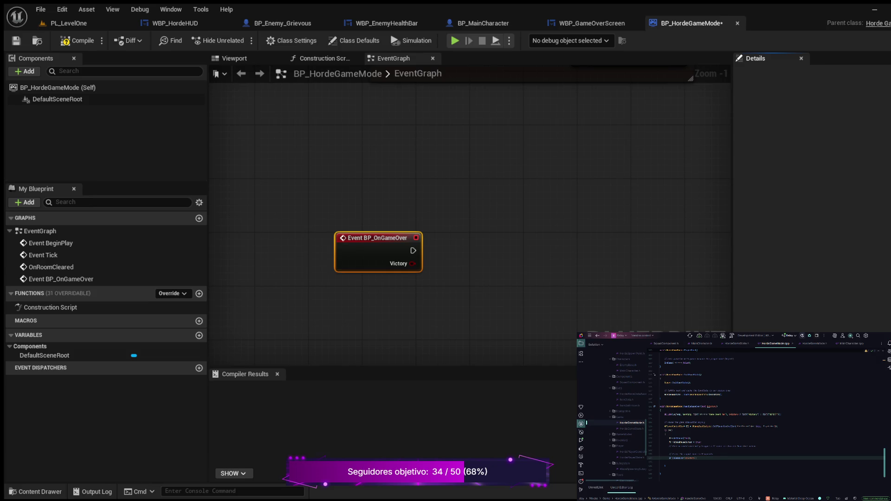
mouse_move(413, 250)
left_mouse_down()
mouse_move(431, 260)
mouse_move(476, 216)
left_mouse_up()
left_click_drag(476, 215, 476, 216)
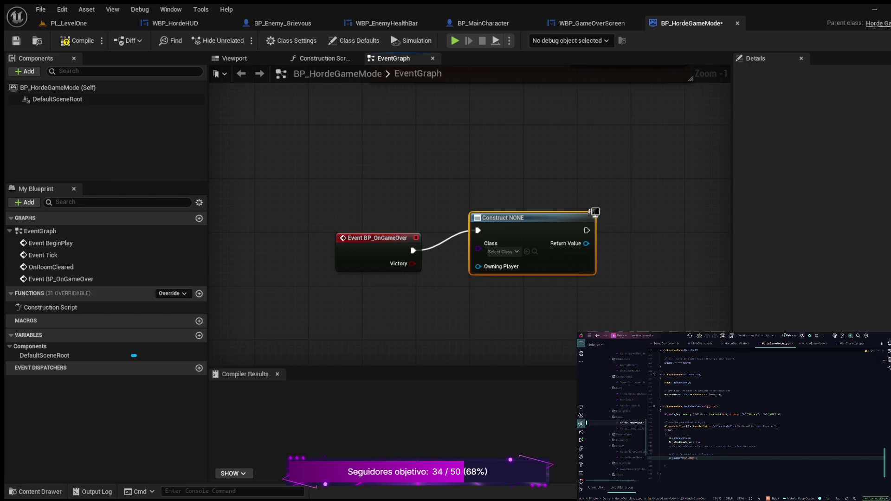
left_click_drag(577, 304, 447, 260)
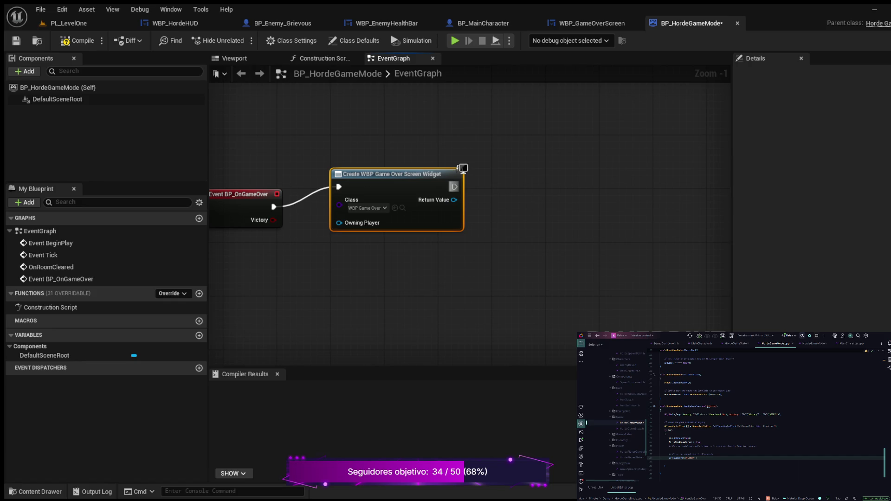
Add an Add to Viewport node targeting the created widget, compile, and switch to PL_LevelOne.
left_click_drag(454, 186, 546, 171)
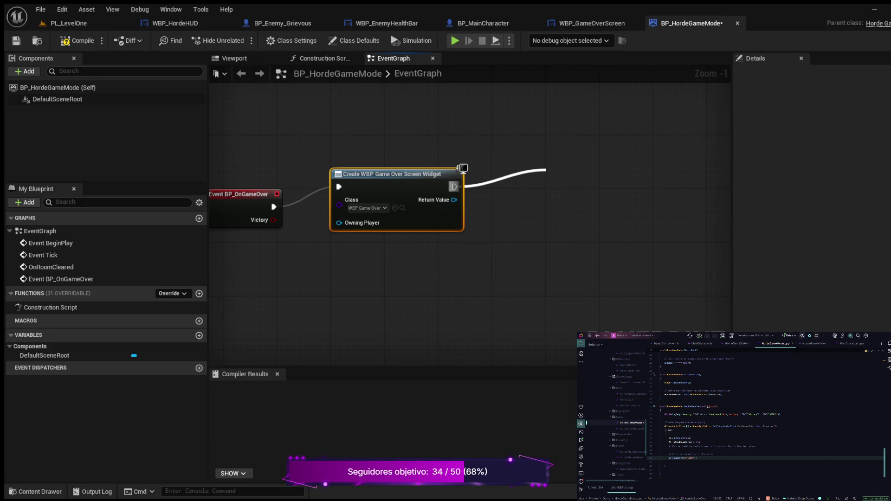
key("Return")
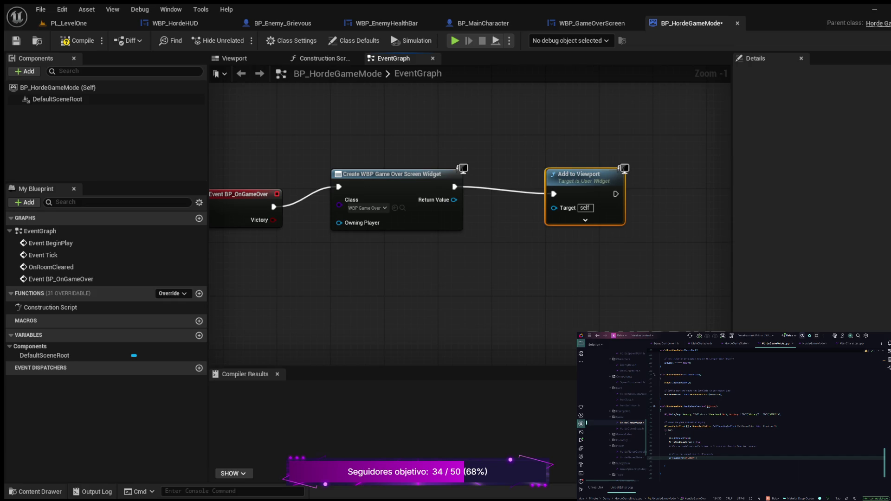
left_click_drag(580, 174, 574, 167)
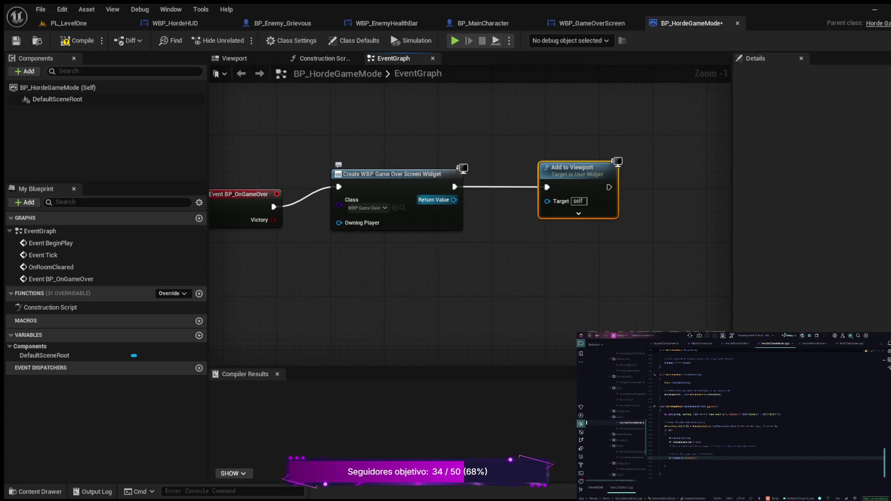
left_click_drag(453, 200, 549, 201)
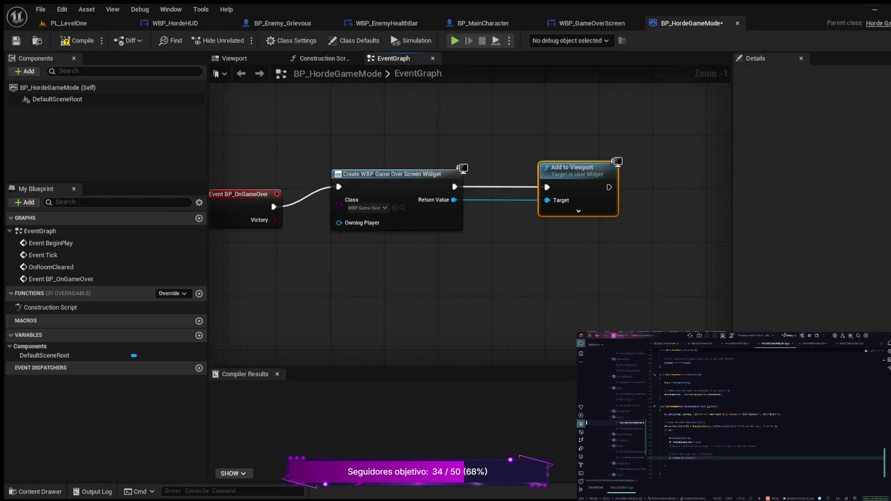
left_click_drag(477, 259, 585, 262)
left_click(78, 40)
mouse_move(412, 290)
left_mouse_down()
mouse_move(299, 292)
mouse_move(339, 296)
left_mouse_up()
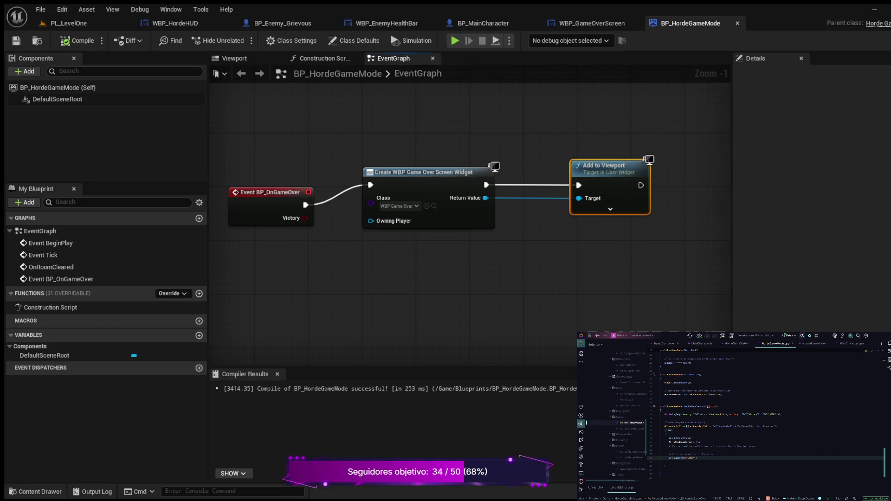
left_click(68, 23)
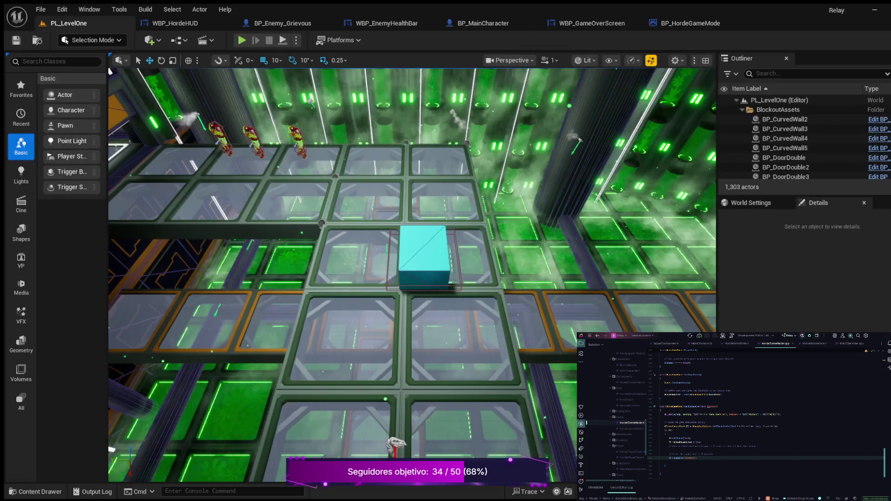
Play the level, run forward into the enemies until GAME OVER appears, then stop.
left_click(241, 40)
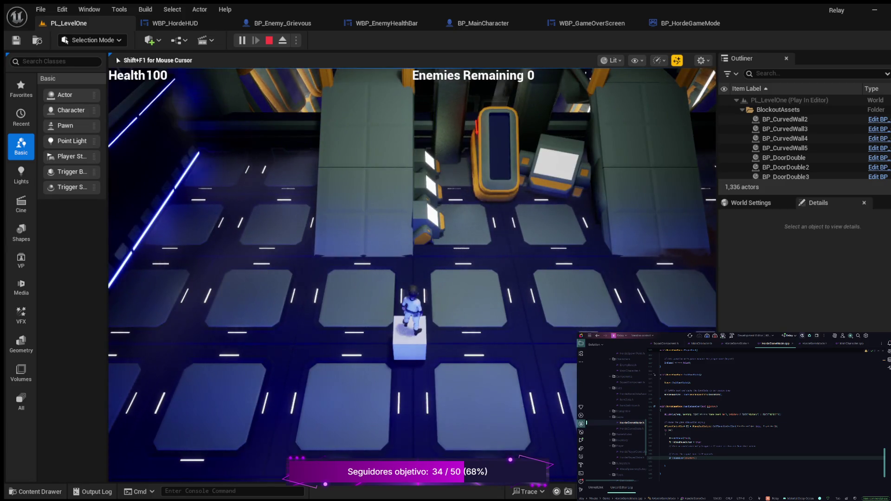
key("w")
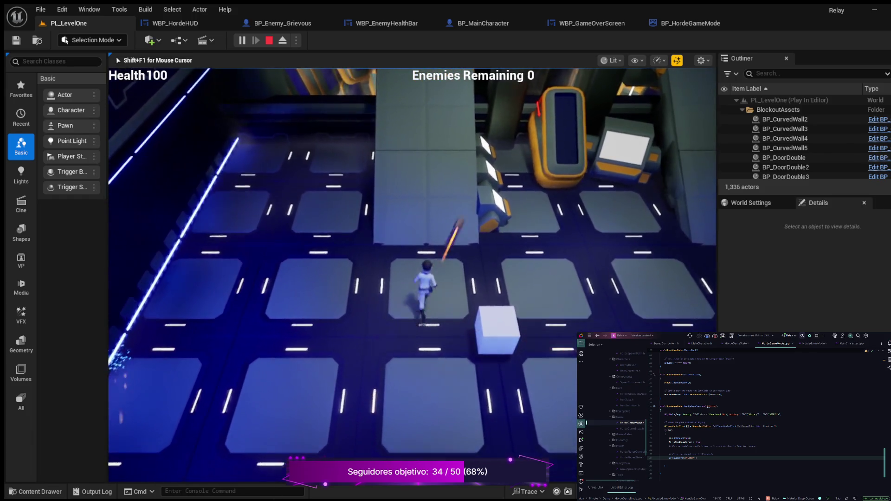
key("w")
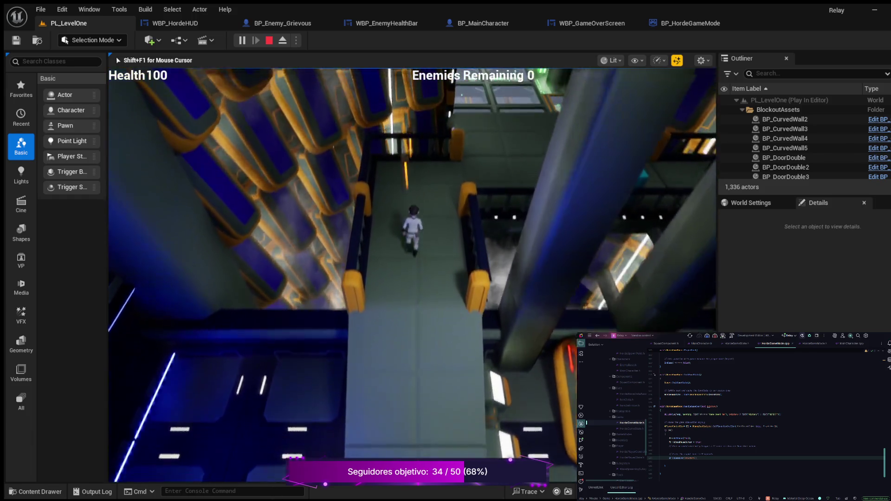
key("w")
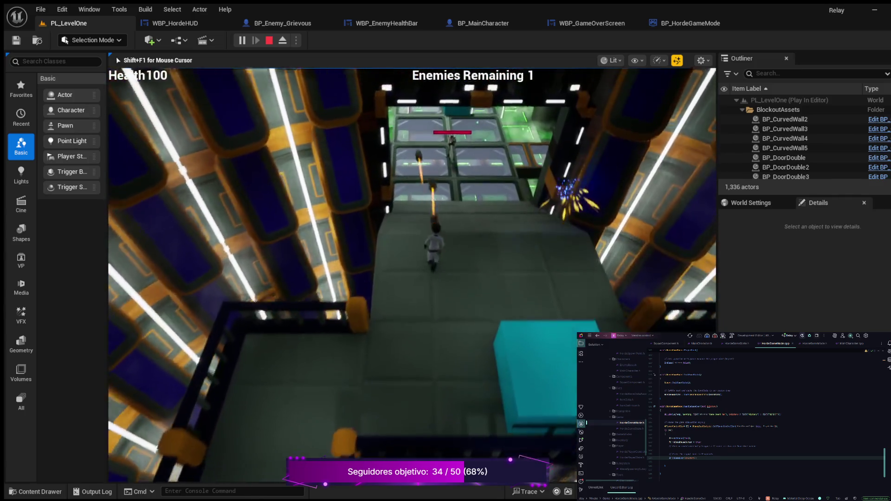
key("w")
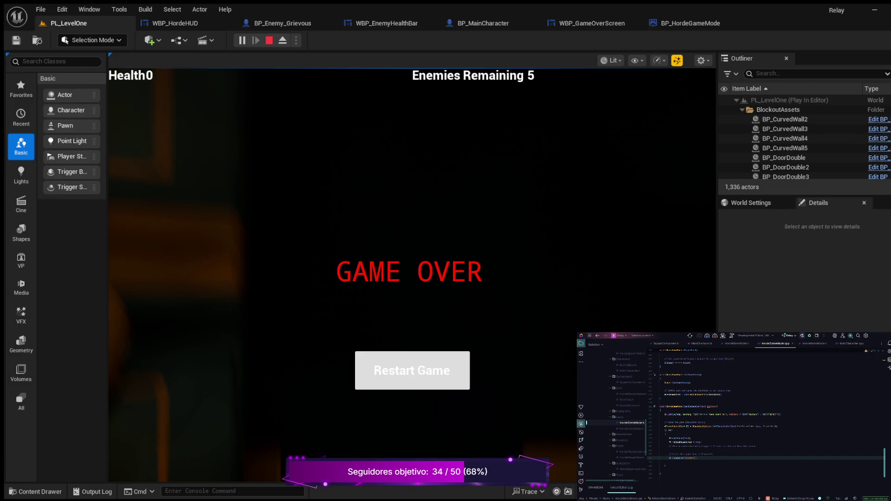
key("Escape")
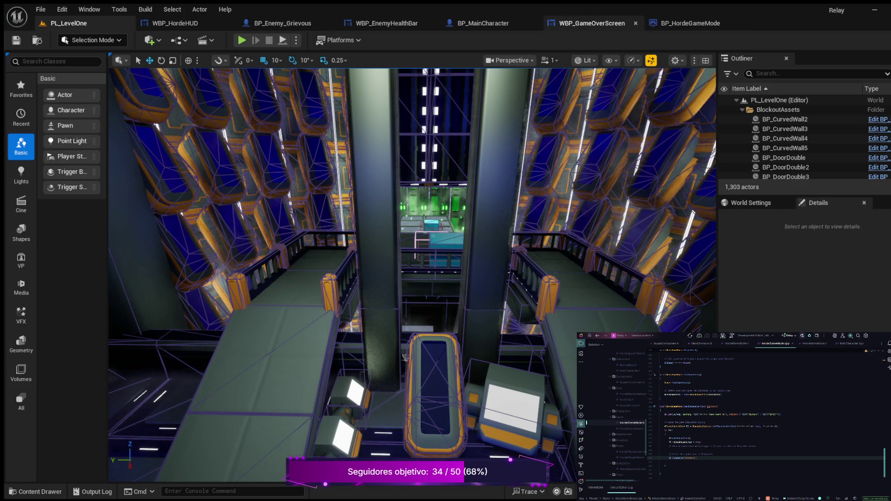
Open WBP_GameOverScreen, select the Restart Game button, and glance at the widget's Graph tab.
left_click(592, 23)
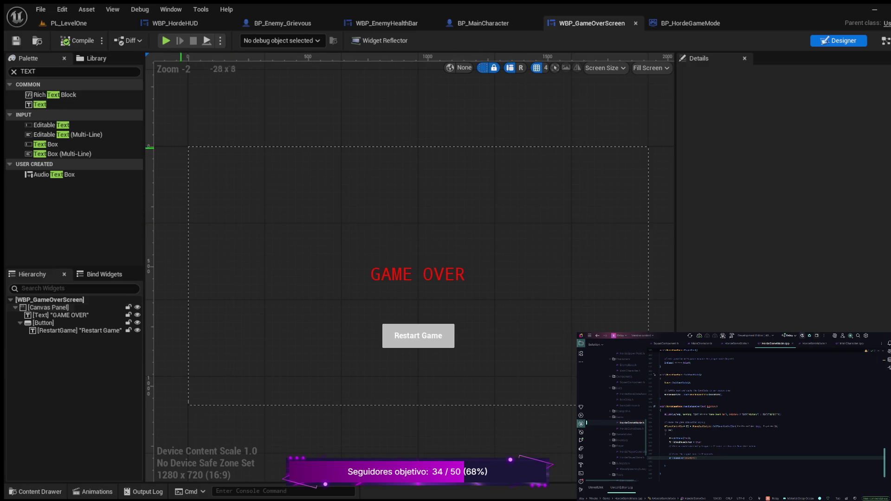
left_click(418, 335)
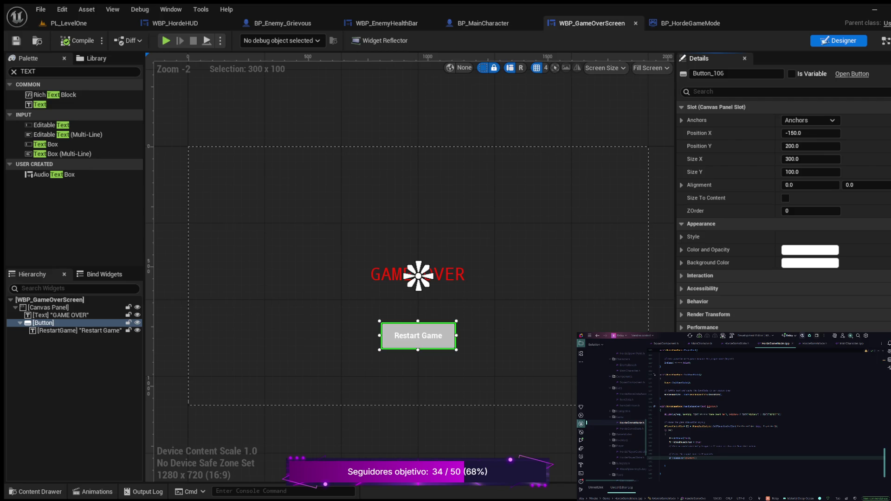
left_click(883, 40)
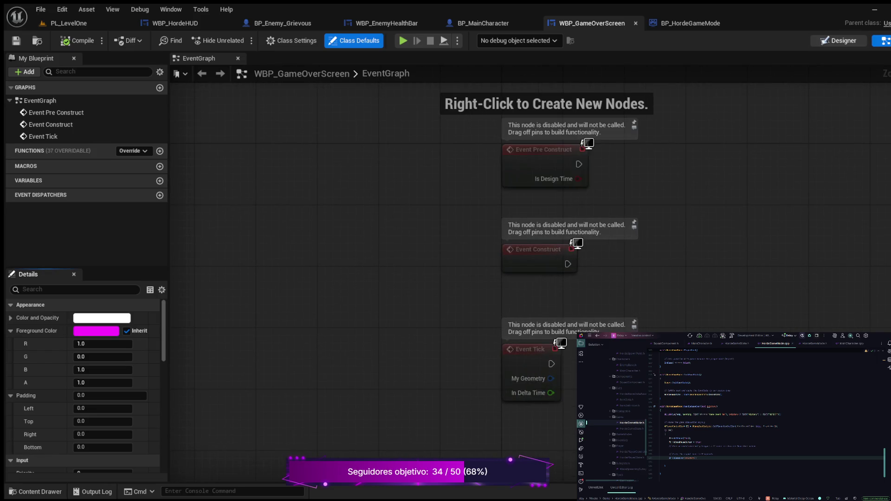
left_click(838, 41)
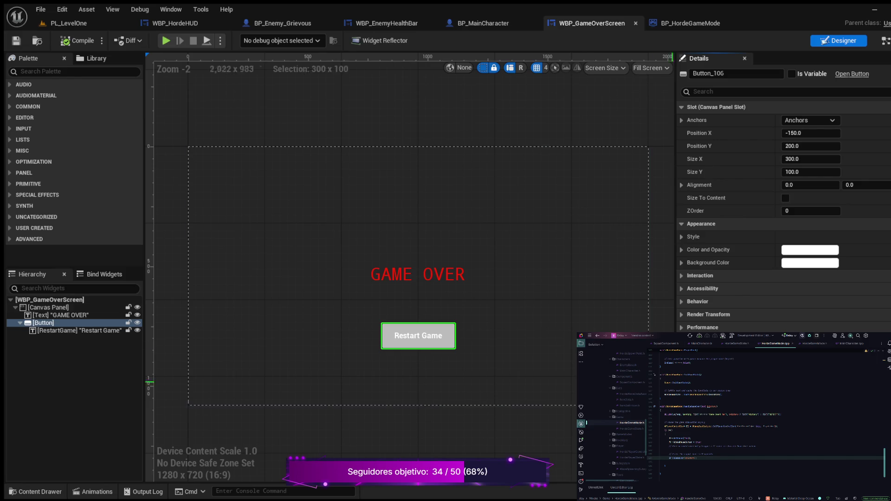
Reselect the Restart Game button (Button_106) and flag it as Is Variable.
left_click(43, 323)
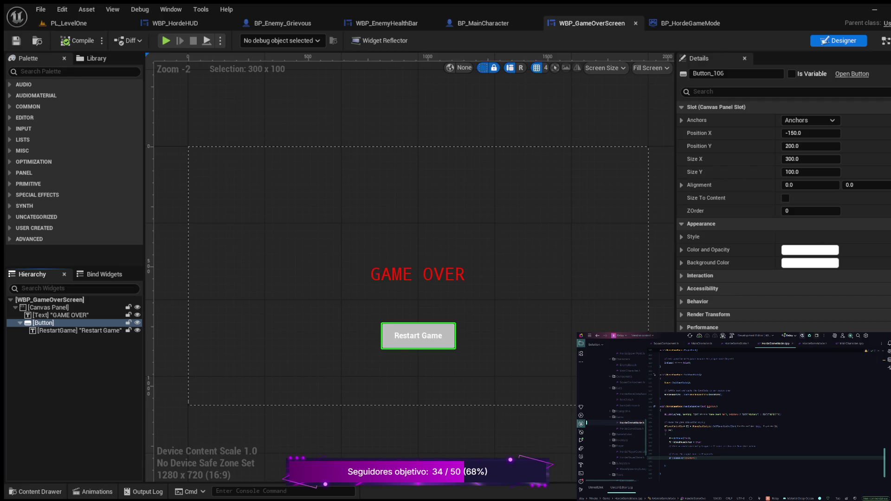
left_click(69, 299)
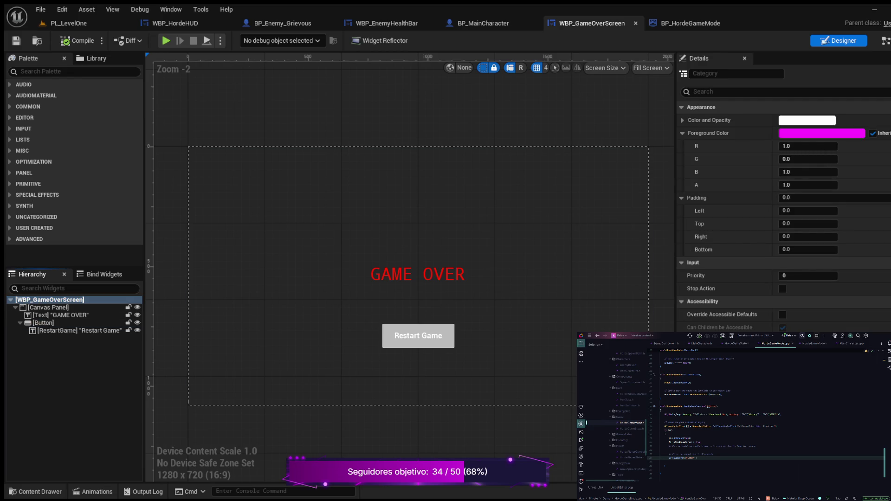
left_click(418, 336)
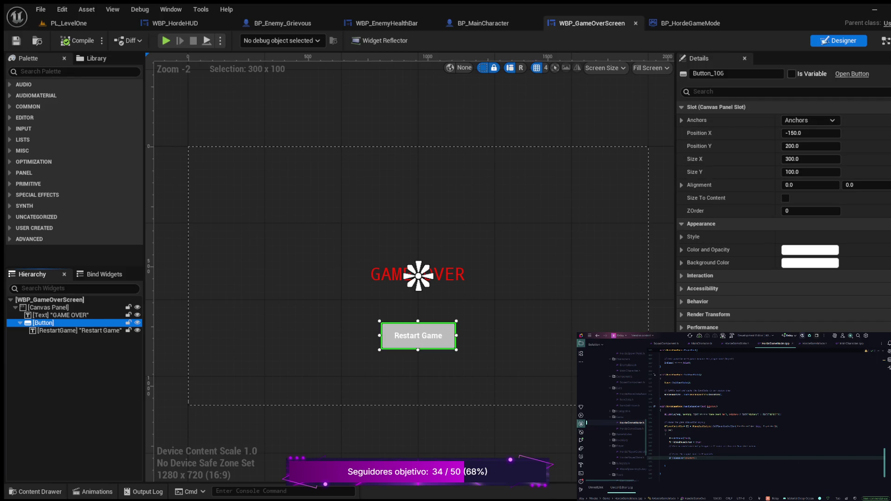
left_click(791, 74)
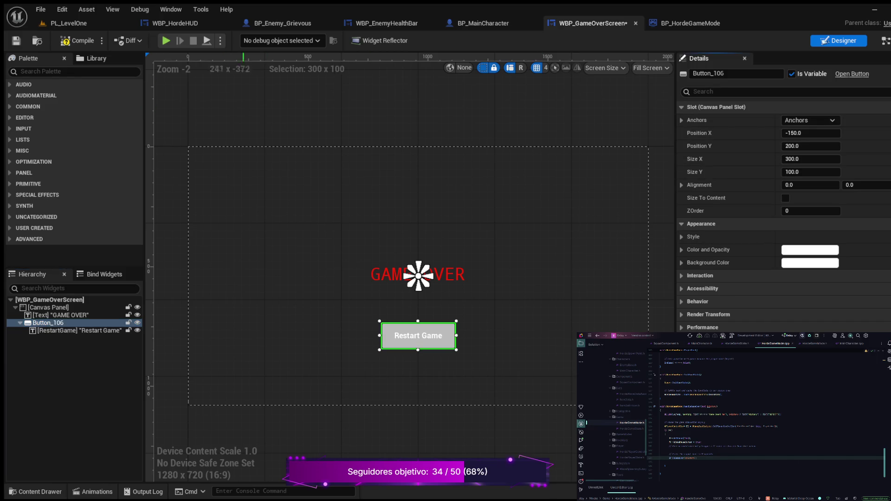
Compile the widget and wire Button_106's On Clicked to an Open Level (by Object Reference) node.
left_click(77, 41)
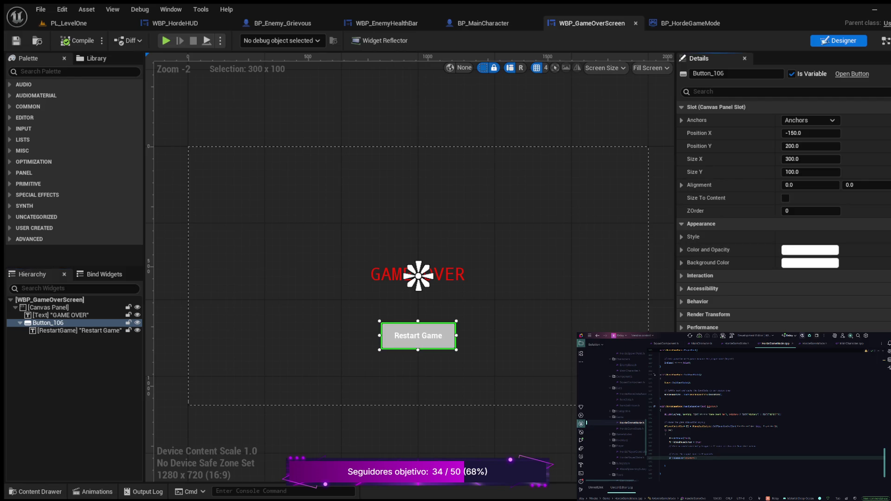
double_click(418, 335)
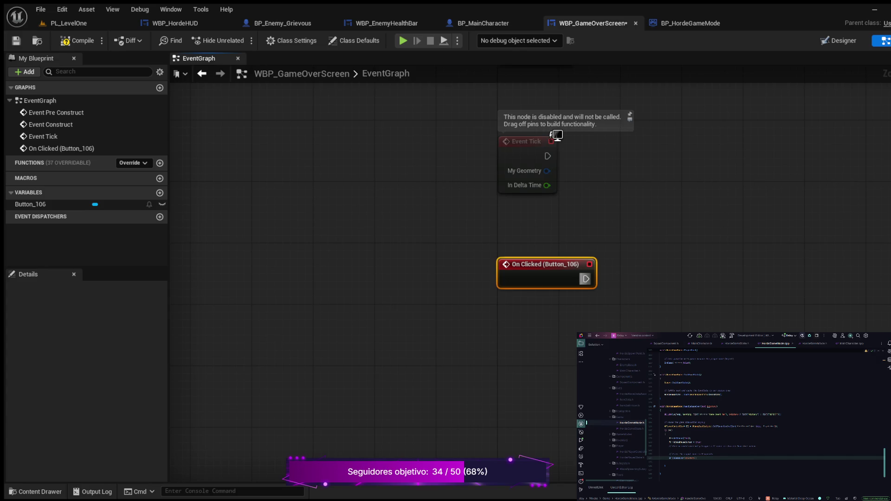
left_click_drag(586, 279, 663, 249)
key("Return")
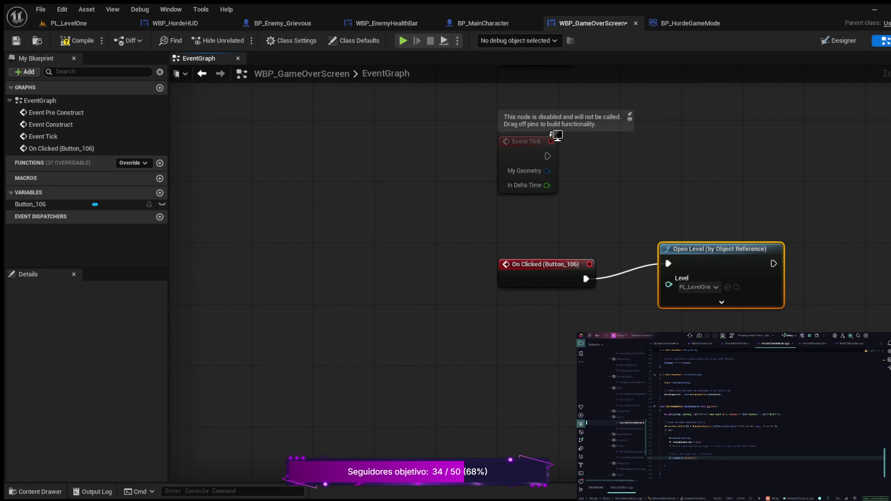
Save the widget, switch to PL_LevelOne, and start a Play In Editor session.
key("ctrl+s")
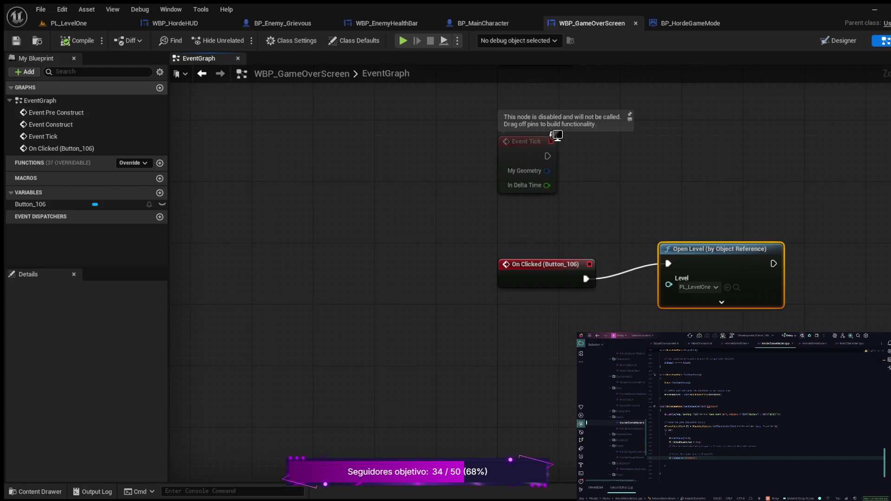
left_click(68, 23)
left_click(241, 40)
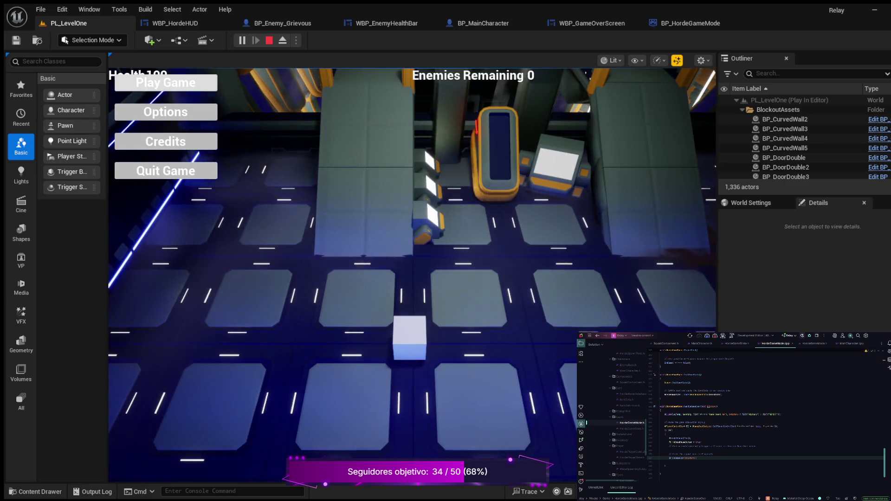
Begin a fresh play session and run across the bridge into enemies until Health reaches 0.
left_click(165, 82)
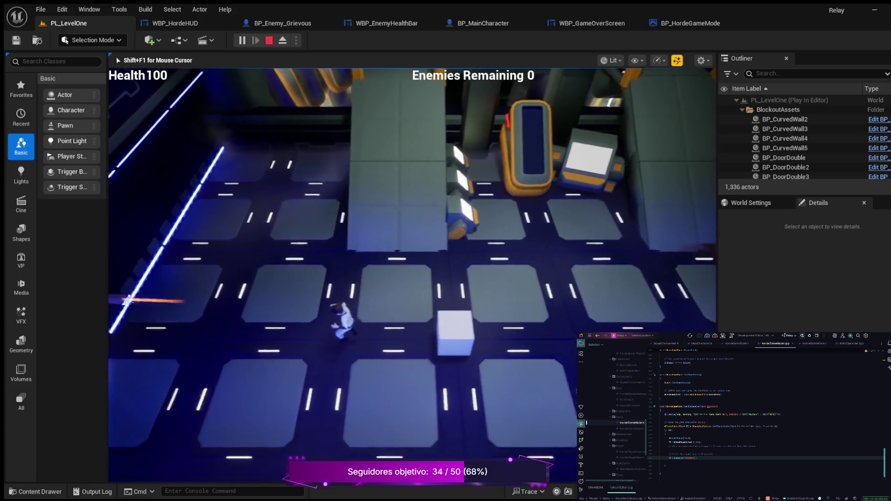
key("Escape")
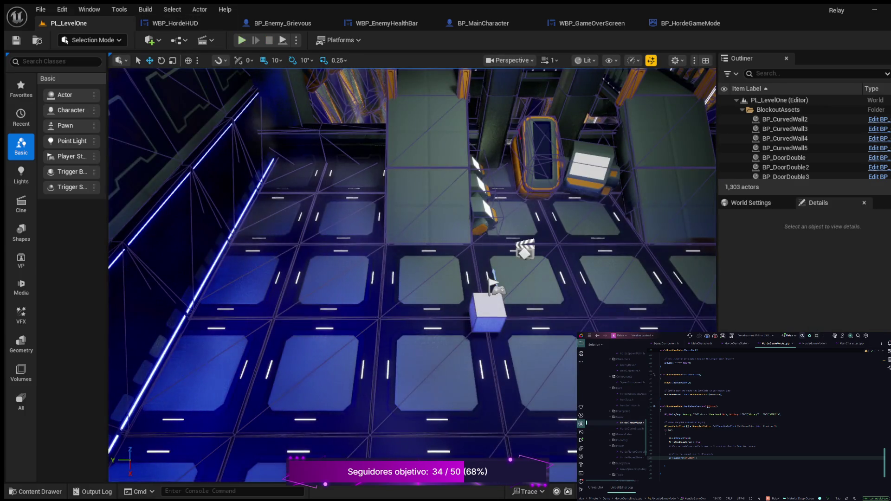
key("alt+p")
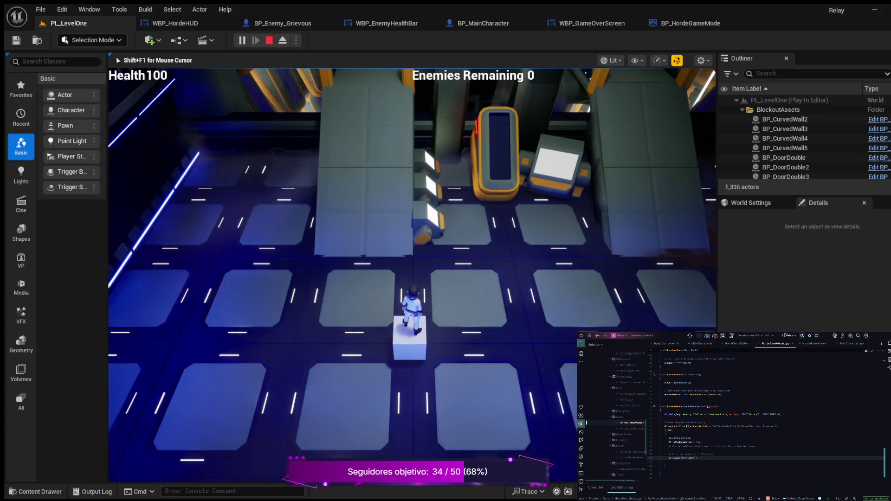
key("a")
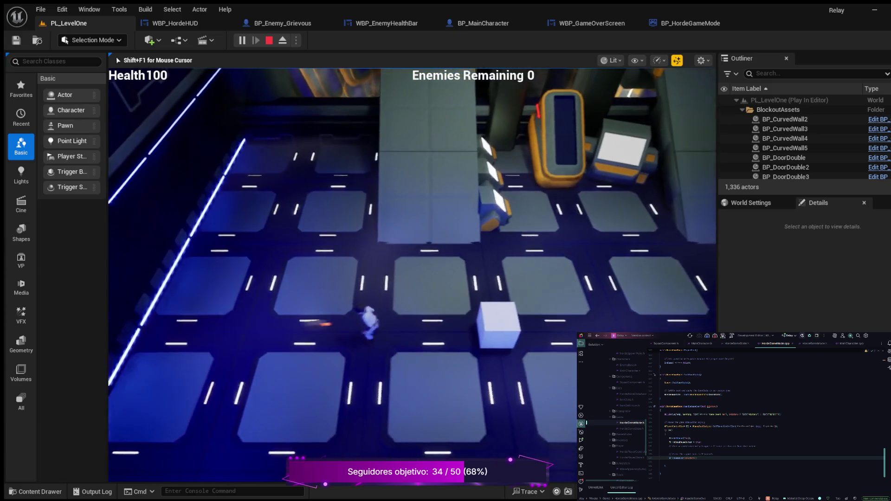
key("w")
key("w")
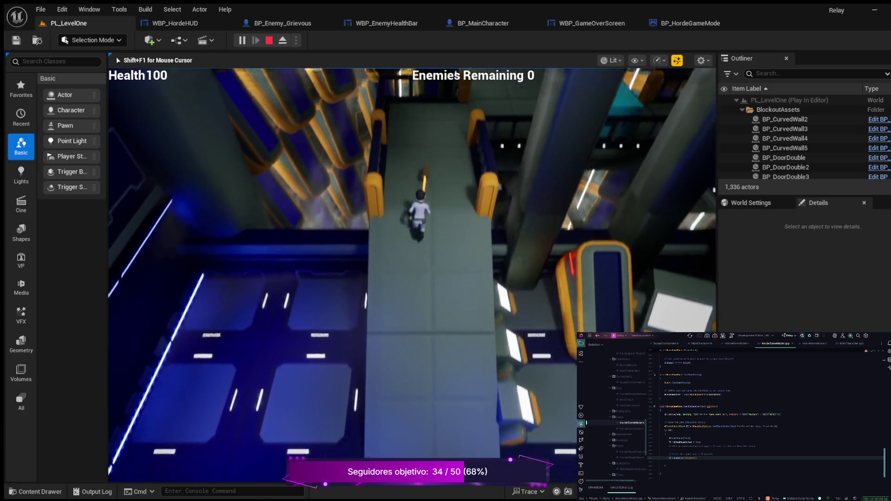
key("w")
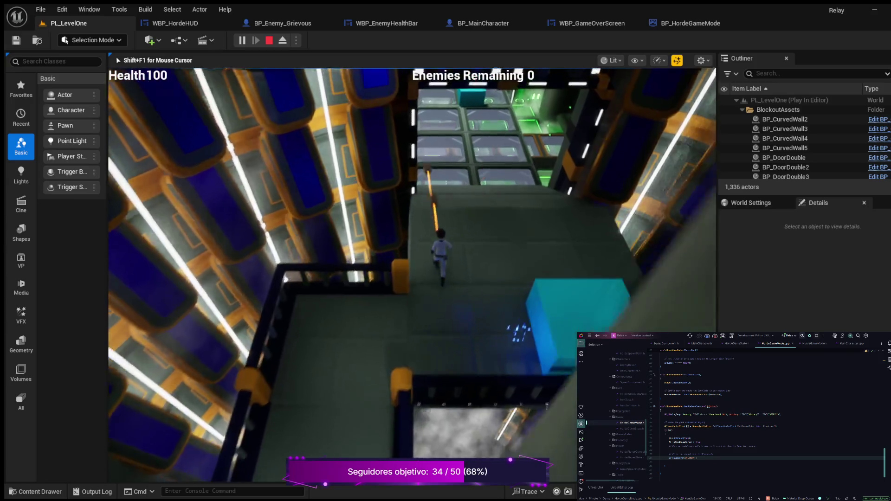
key("w")
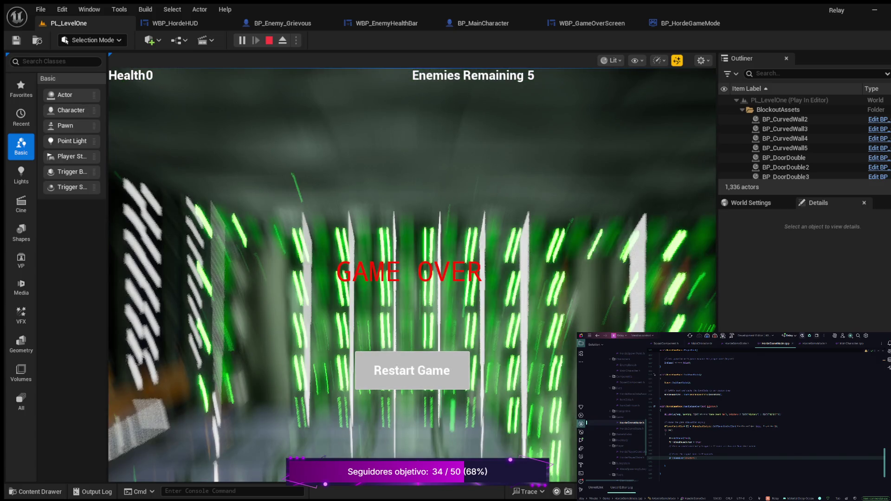
Choose Restart Game on the Game Over screen and play the reloaded level again toward the enemies.
left_click(412, 370)
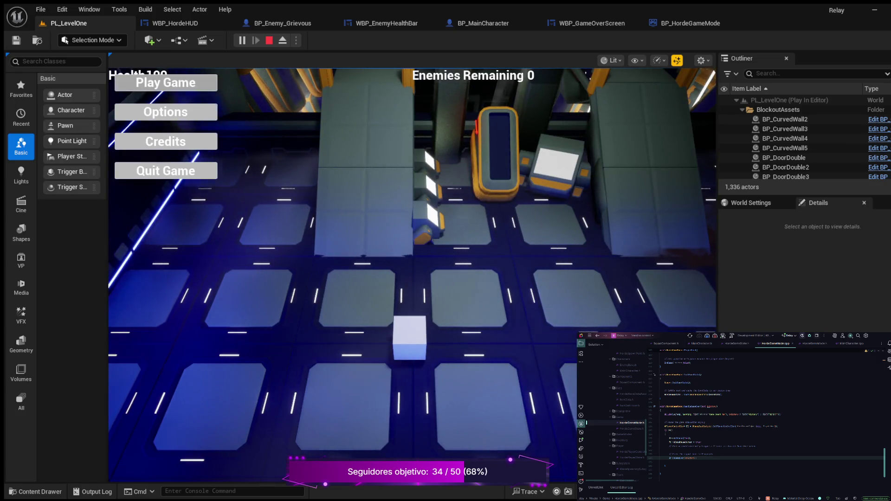
key("a")
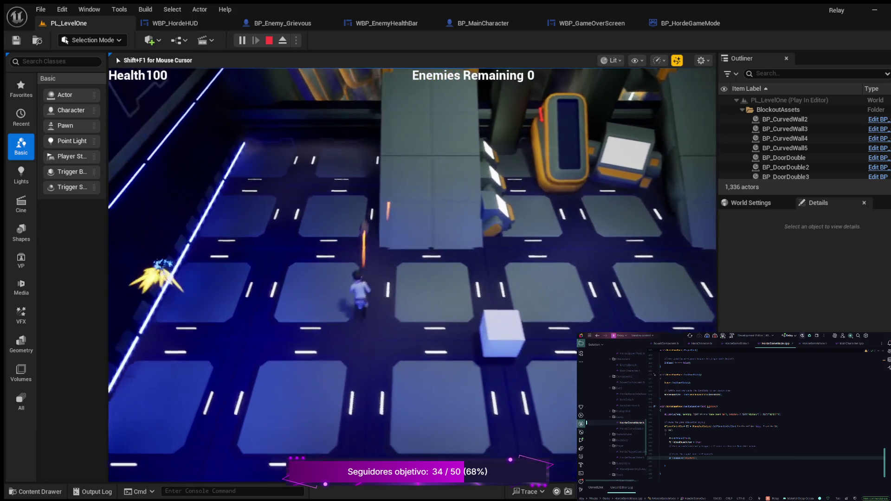
key("d")
key("w")
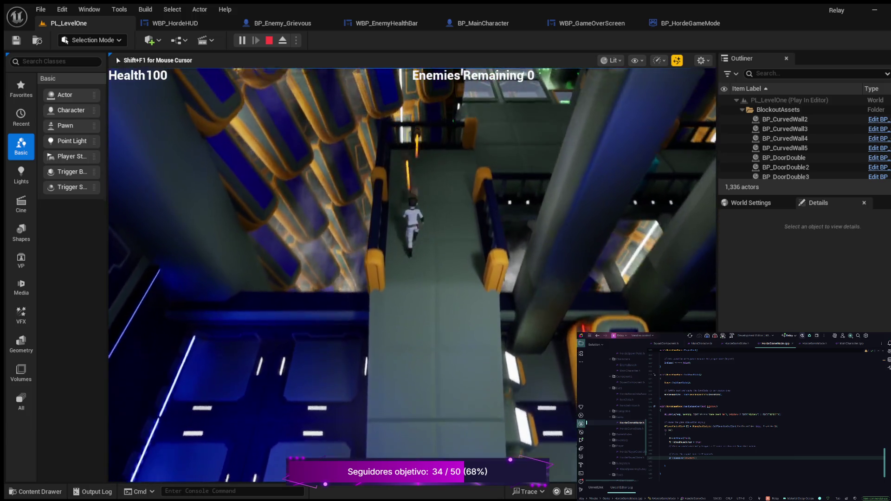
key("w")
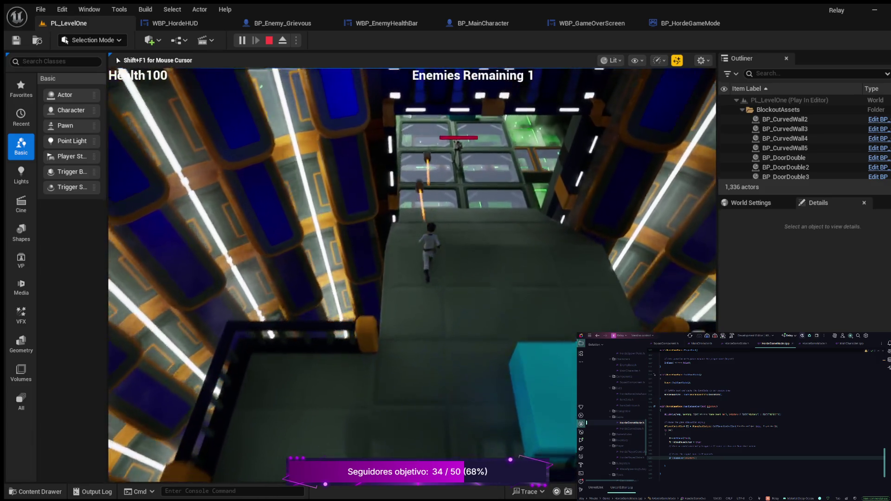
key("w")
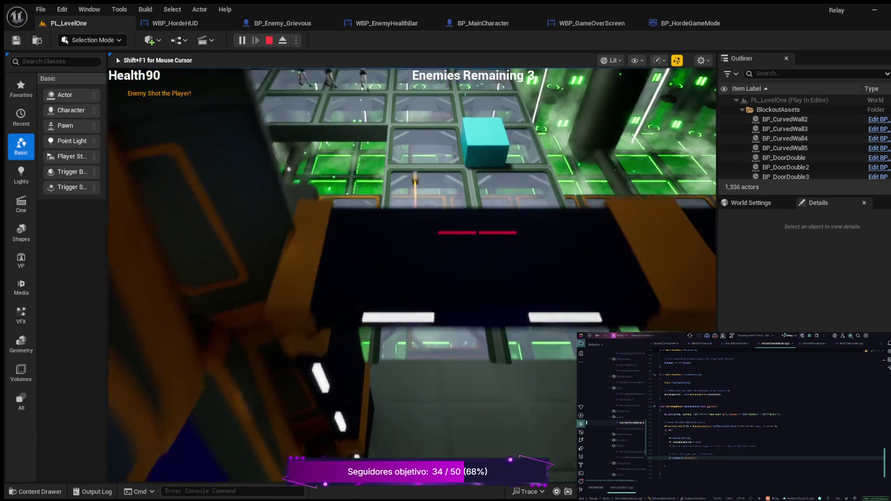